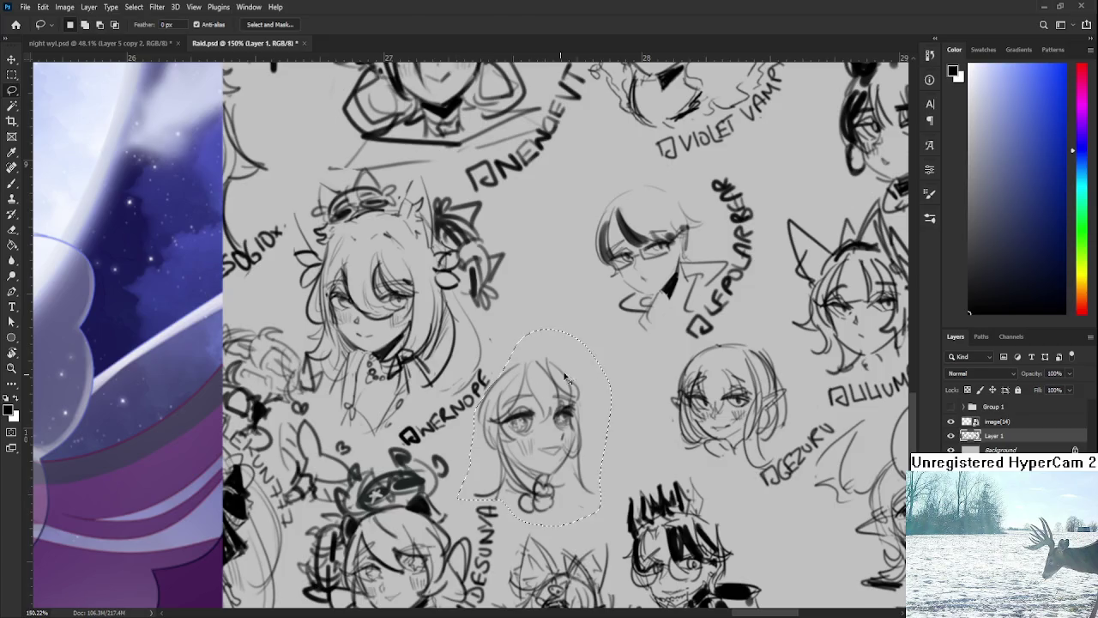
Shrink the lassoed middle face to about 91%, shift it slightly right, and deselect
left_click_drag(615, 329, 612, 365)
key("Return")
key("ctrl+d")
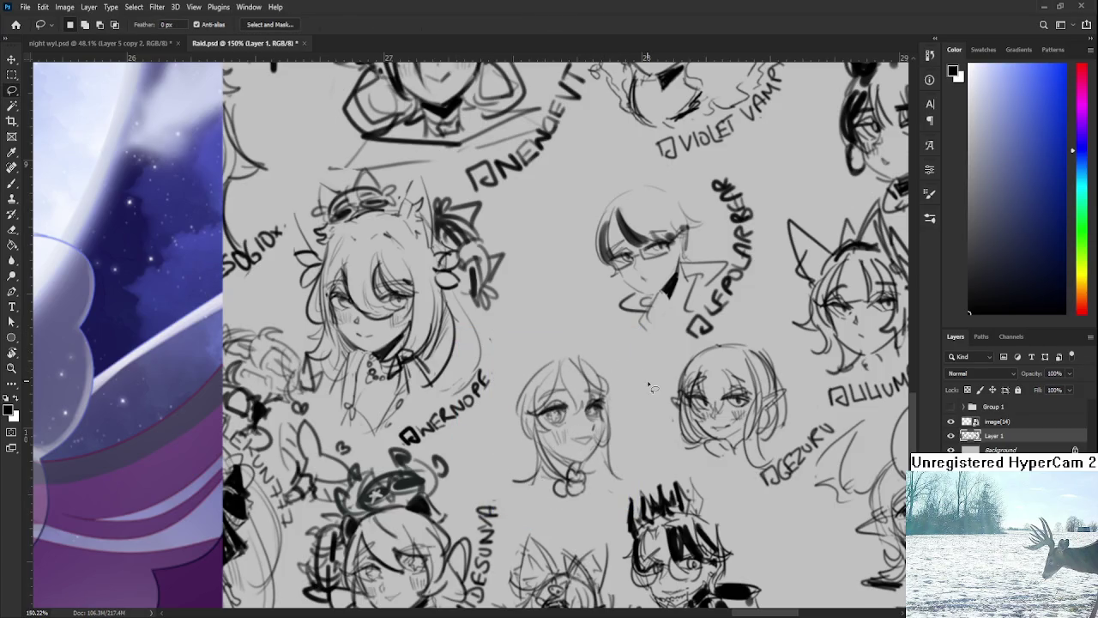
Sketch hair strokes along the top and left side of the girl's head
key("b")
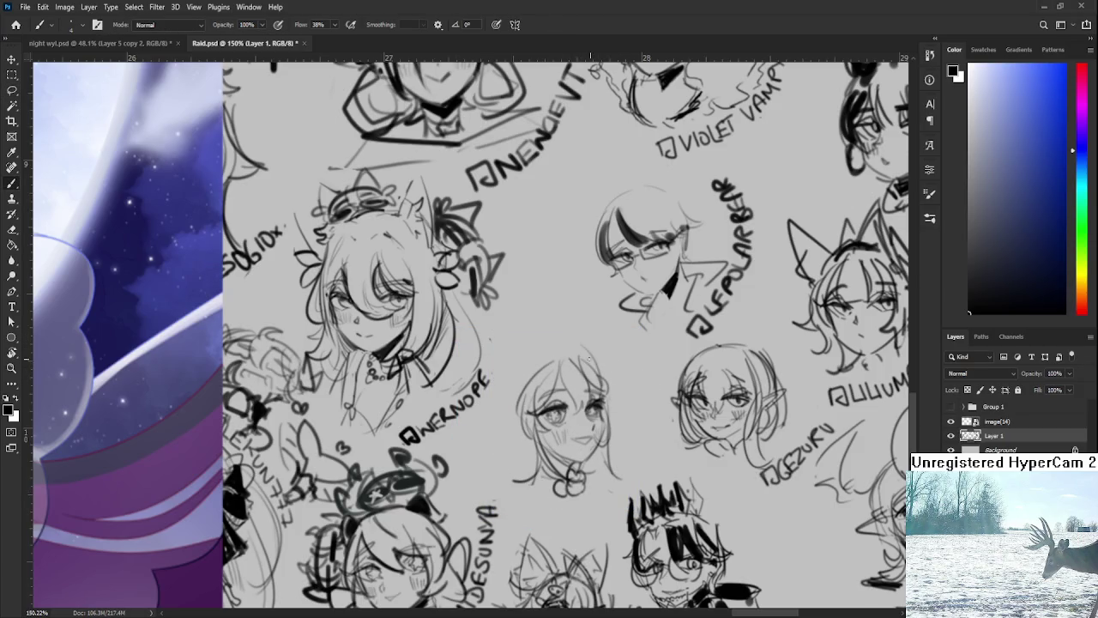
mouse_move(583, 349)
left_mouse_down()
mouse_move(537, 343)
mouse_move(514, 367)
mouse_move(518, 433)
left_mouse_up()
key("ctrl+z")
scroll(518, 434, "down", 1)
mouse_move(510, 382)
left_mouse_down()
mouse_move(501, 439)
mouse_move(490, 426)
mouse_move(518, 477)
left_mouse_up()
key("ctrl+z")
key("ctrl+z")
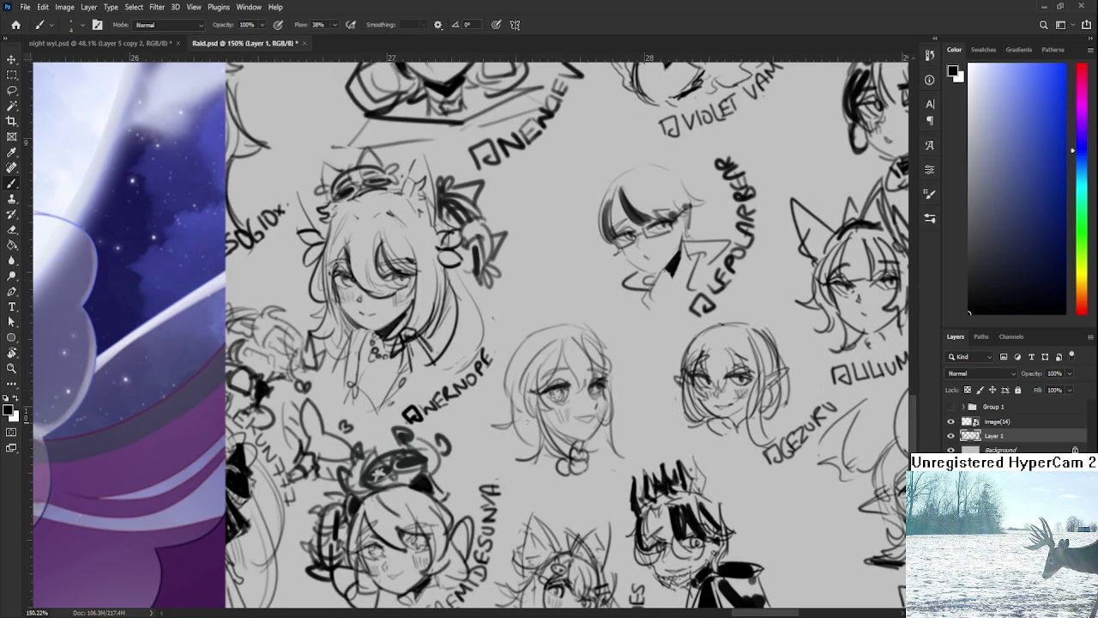
mouse_move(511, 405)
left_mouse_down()
mouse_move(519, 451)
mouse_move(515, 435)
left_mouse_up()
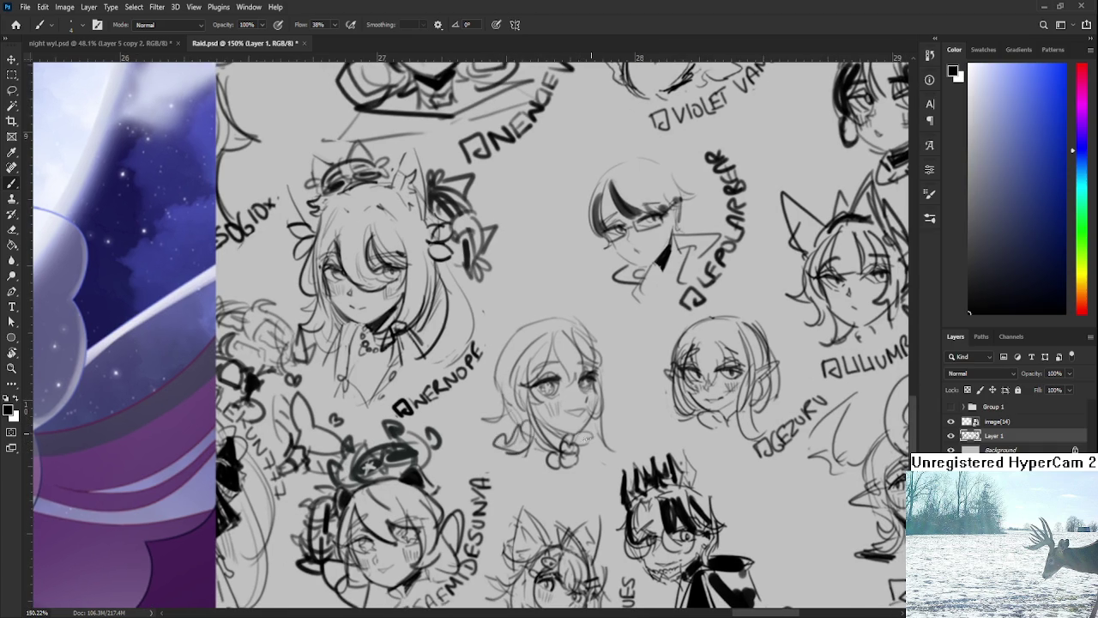
left_click_drag(598, 337, 592, 448)
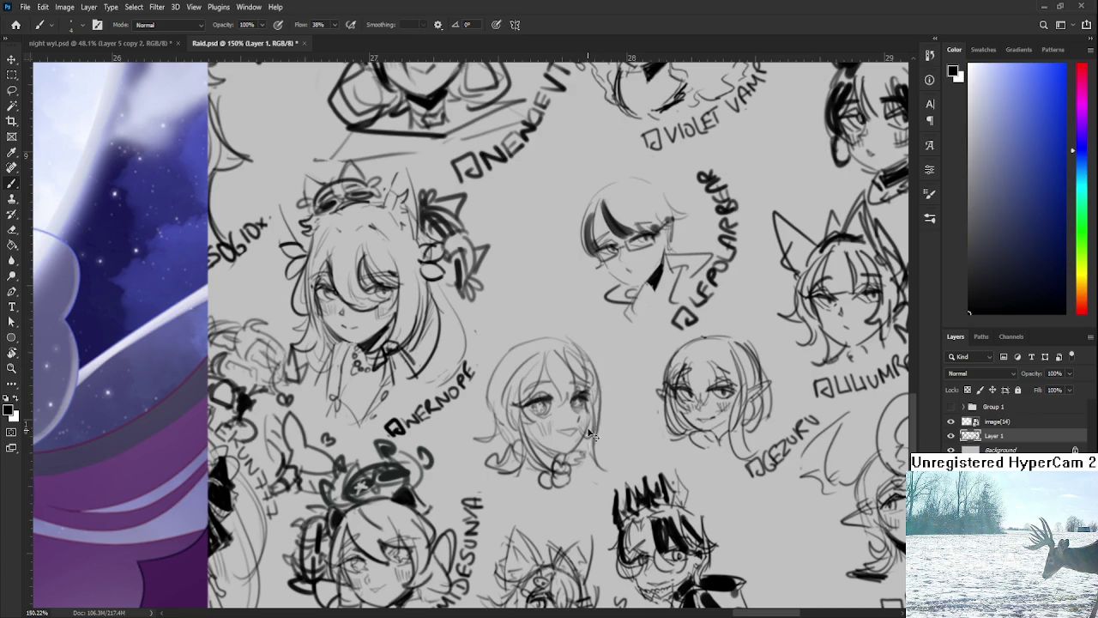
Add flared right-side hair, a small bow, a pointed elf ear and a hair flower
mouse_move(597, 407)
left_mouse_down()
mouse_move(604, 448)
mouse_move(608, 433)
left_mouse_up()
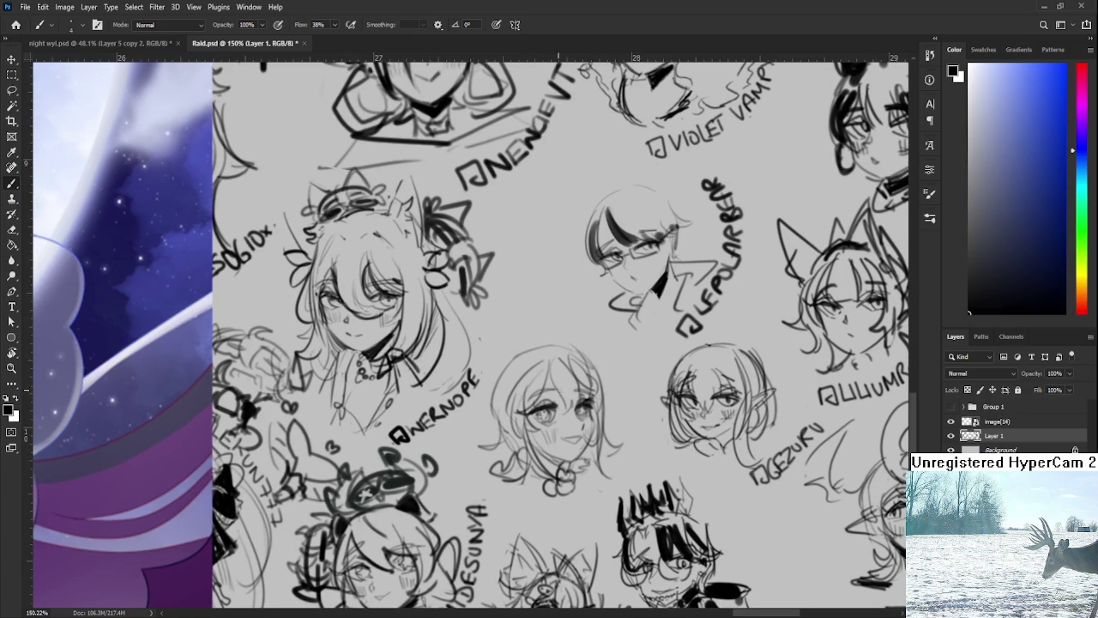
mouse_move(591, 377)
left_mouse_down()
mouse_move(601, 355)
mouse_move(602, 391)
mouse_move(588, 389)
mouse_move(603, 403)
left_mouse_up()
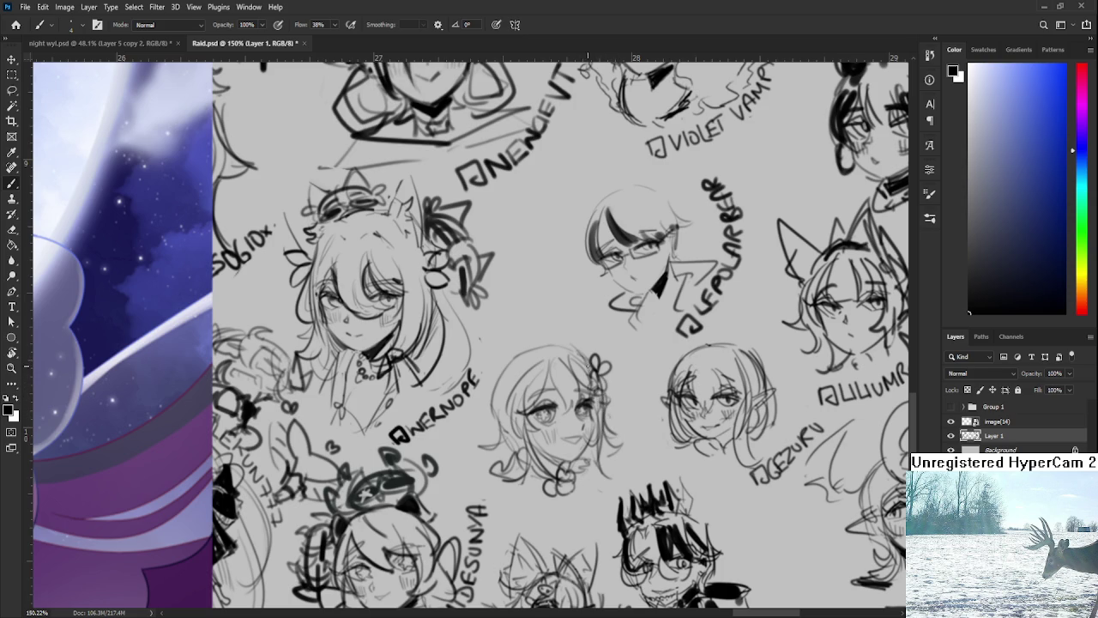
left_click_drag(577, 365, 599, 347)
mouse_move(537, 399)
left_mouse_down()
mouse_move(489, 408)
mouse_move(525, 417)
left_mouse_up()
mouse_move(559, 365)
left_mouse_down()
mouse_move(563, 381)
mouse_move(525, 396)
mouse_move(534, 391)
mouse_move(537, 408)
mouse_move(544, 396)
mouse_move(525, 381)
mouse_move(530, 414)
mouse_move(543, 404)
left_mouse_up()
mouse_move(621, 369)
left_mouse_down()
mouse_move(626, 381)
mouse_move(624, 359)
mouse_move(627, 374)
left_mouse_up()
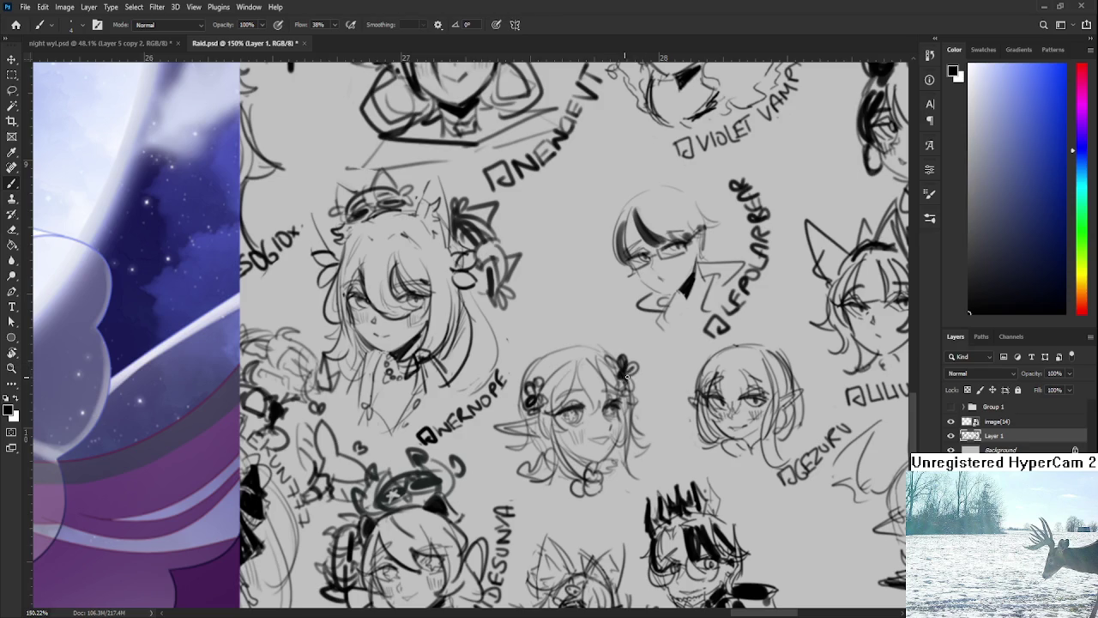
Darken the ear, cheek, bangs and top head outline of the elf girl
scroll(642, 350, "down", 1)
left_click_drag(542, 414, 543, 427)
left_click_drag(630, 423, 639, 413)
mouse_move(576, 364)
left_mouse_down()
mouse_move(553, 398)
mouse_move(541, 386)
mouse_move(548, 374)
mouse_move(549, 392)
left_mouse_up()
mouse_move(568, 337)
left_mouse_down()
mouse_move(526, 367)
mouse_move(596, 333)
mouse_move(616, 343)
mouse_move(544, 346)
mouse_move(503, 448)
mouse_move(525, 450)
left_mouse_up()
key("ctrl+z")
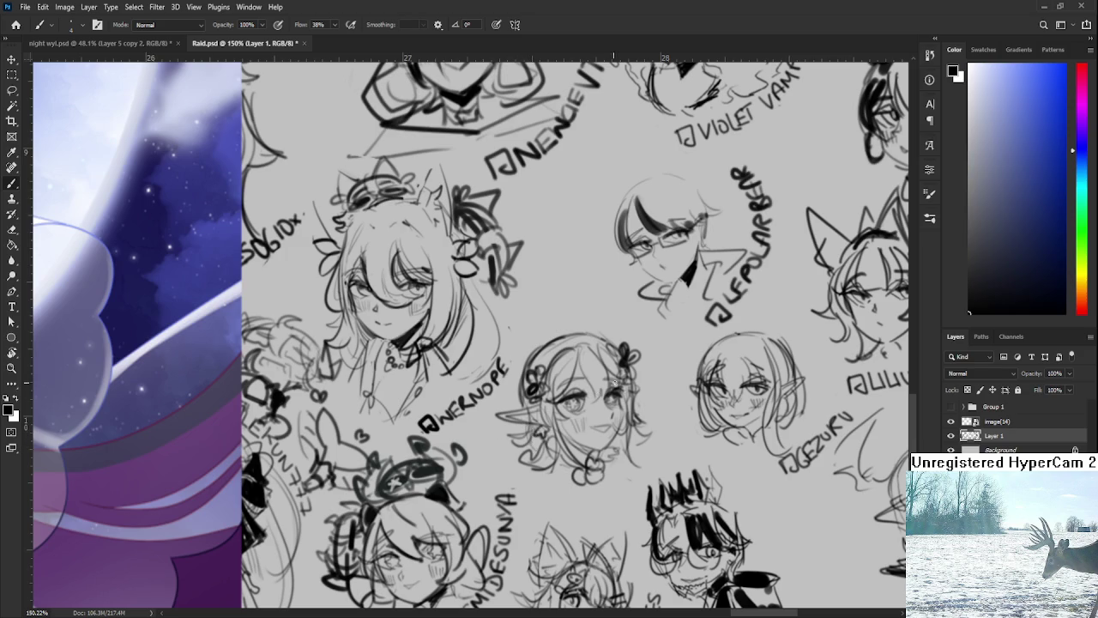
Sketch fine strands on the right-side hair and across the forehead bangs
left_click_drag(624, 413, 643, 460)
left_click_drag(590, 353, 546, 408)
left_click_drag(580, 351, 591, 402)
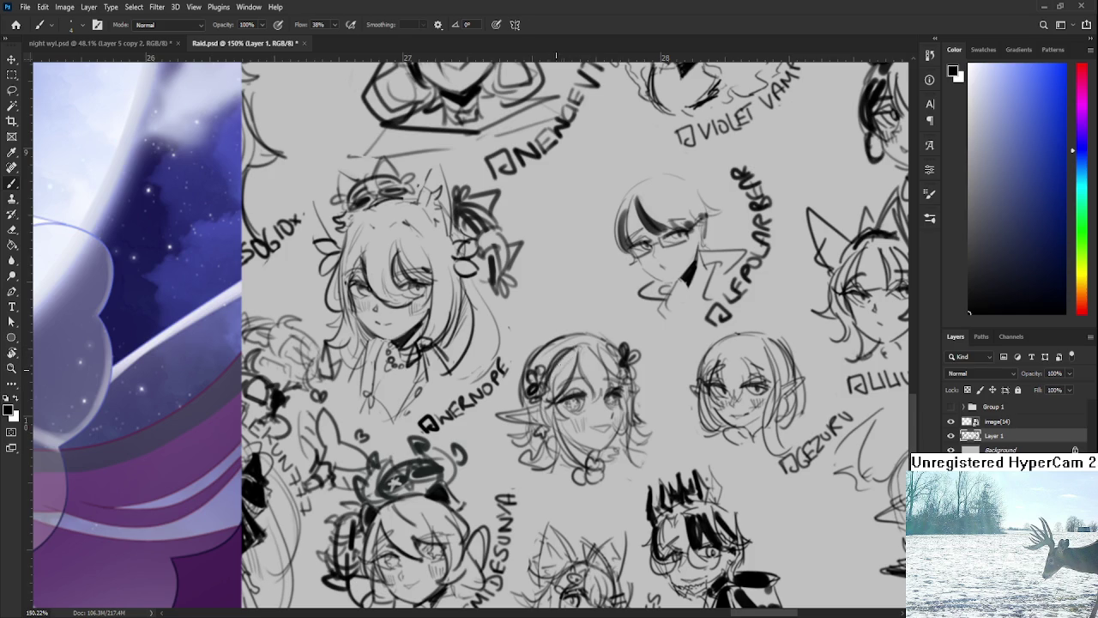
key("e")
key("b")
key("e")
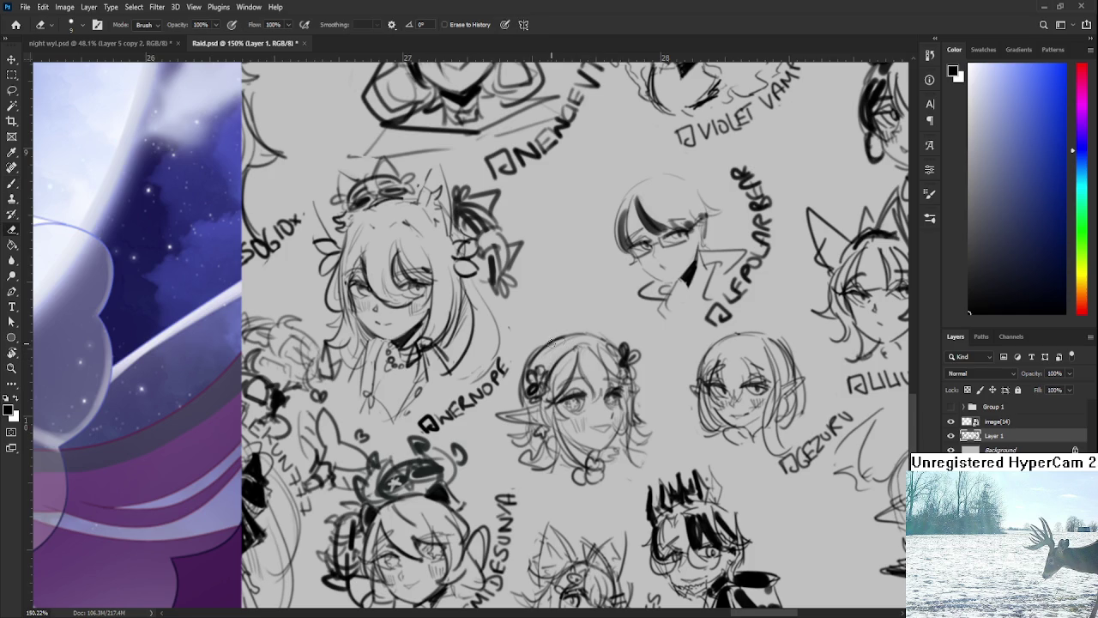
key("b")
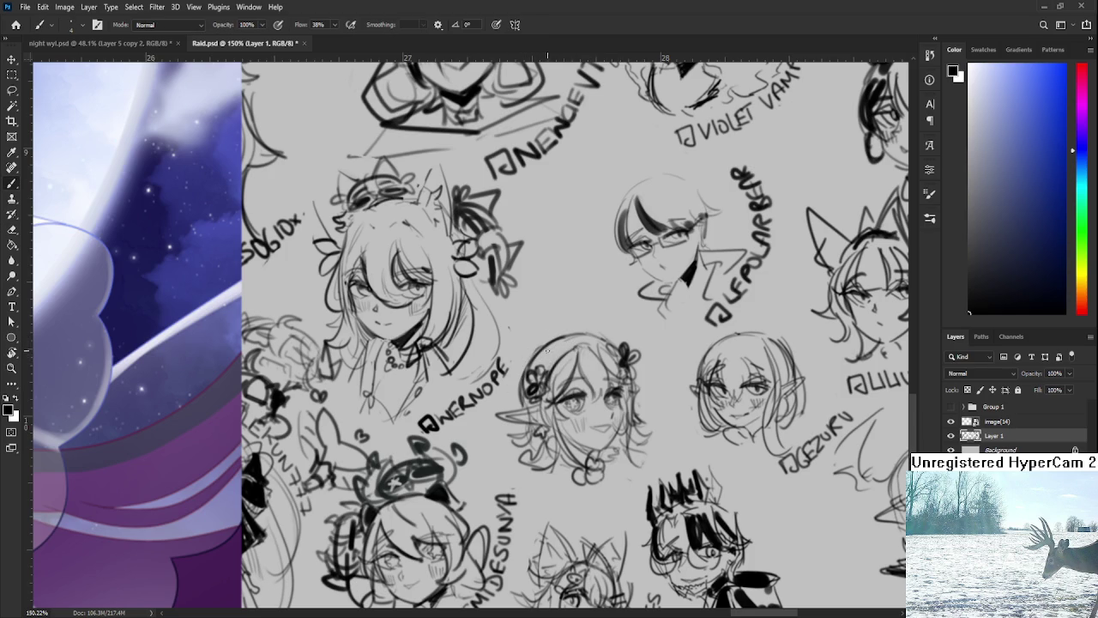
key("e")
key("b")
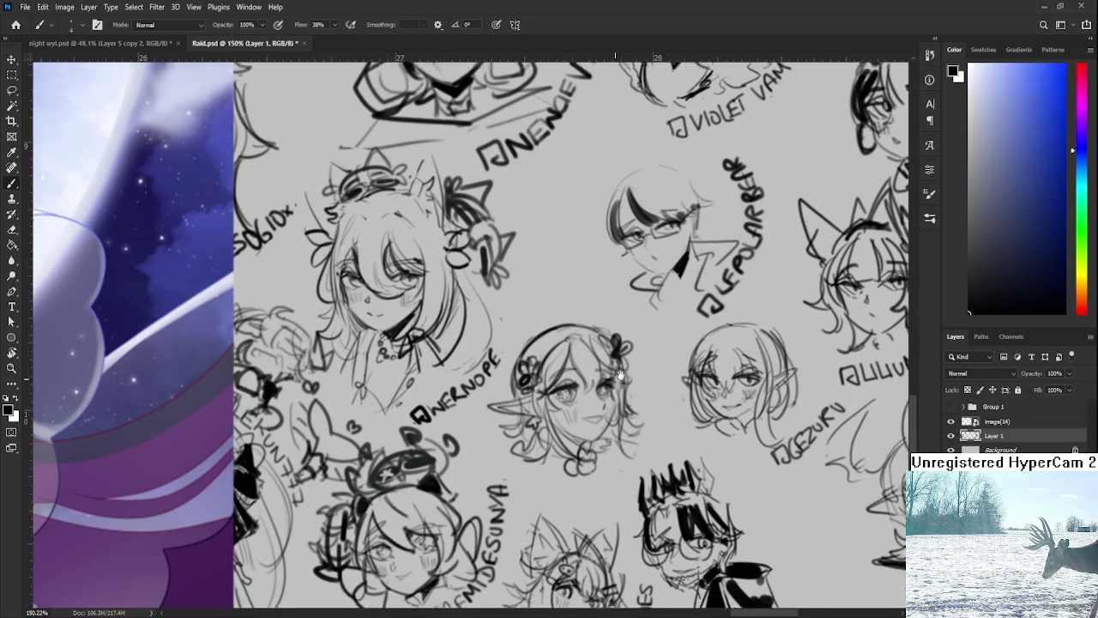
Add dark strokes to the chin and neck, then tilt the view about 2 degrees
left_click_drag(618, 340, 602, 306)
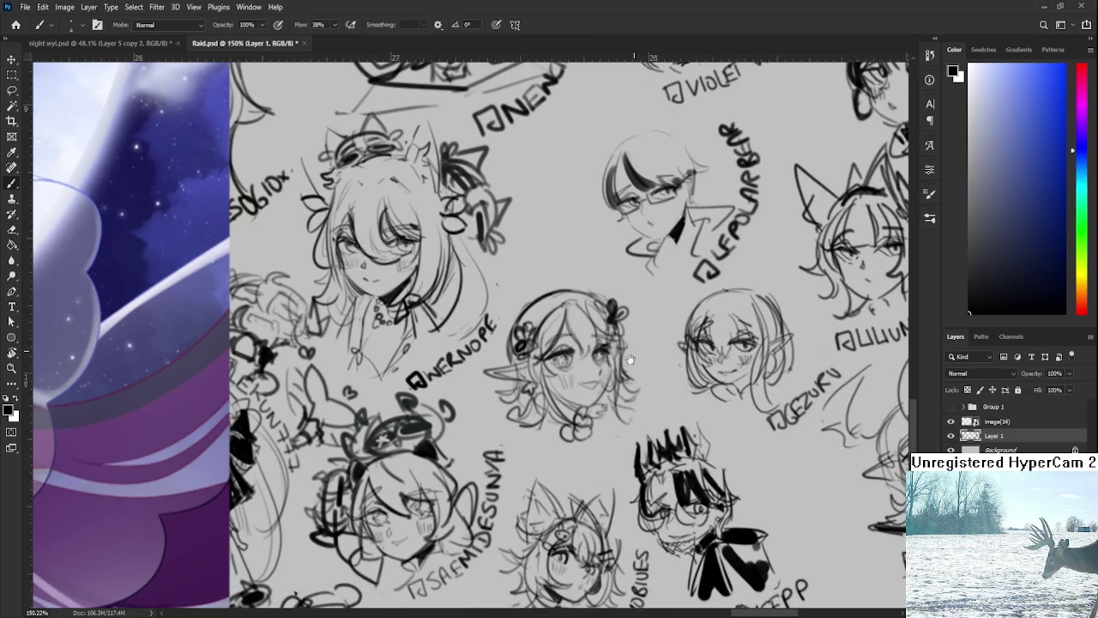
mouse_move(550, 405)
left_mouse_down()
mouse_move(565, 428)
mouse_move(551, 407)
mouse_move(570, 419)
left_mouse_up()
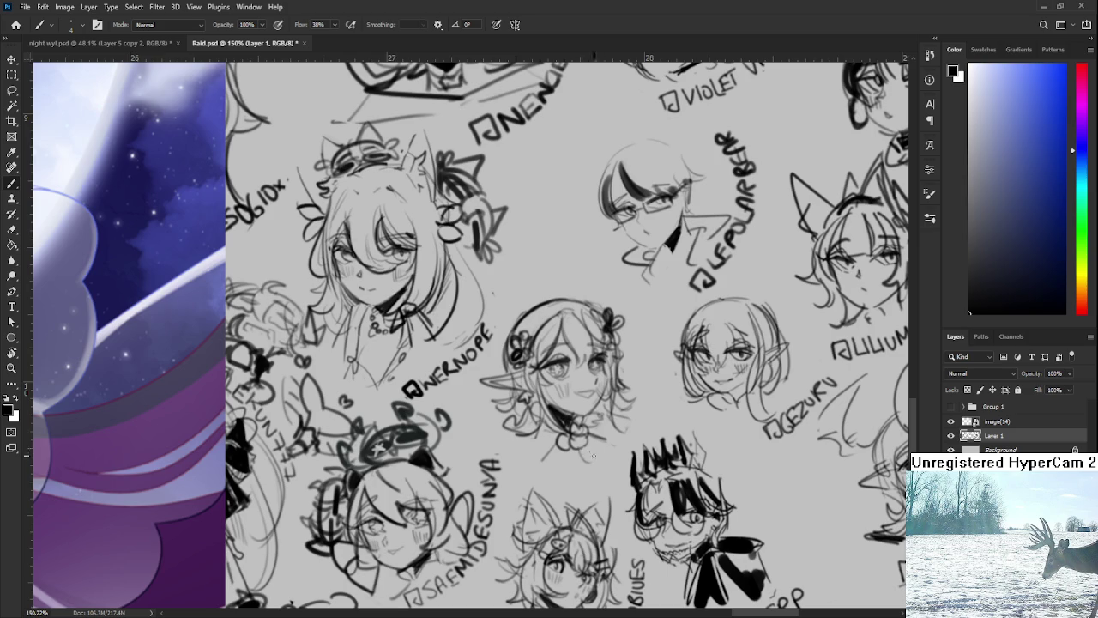
scroll(600, 429, "up", 1)
key("r")
left_click_drag(626, 406, 584, 371)
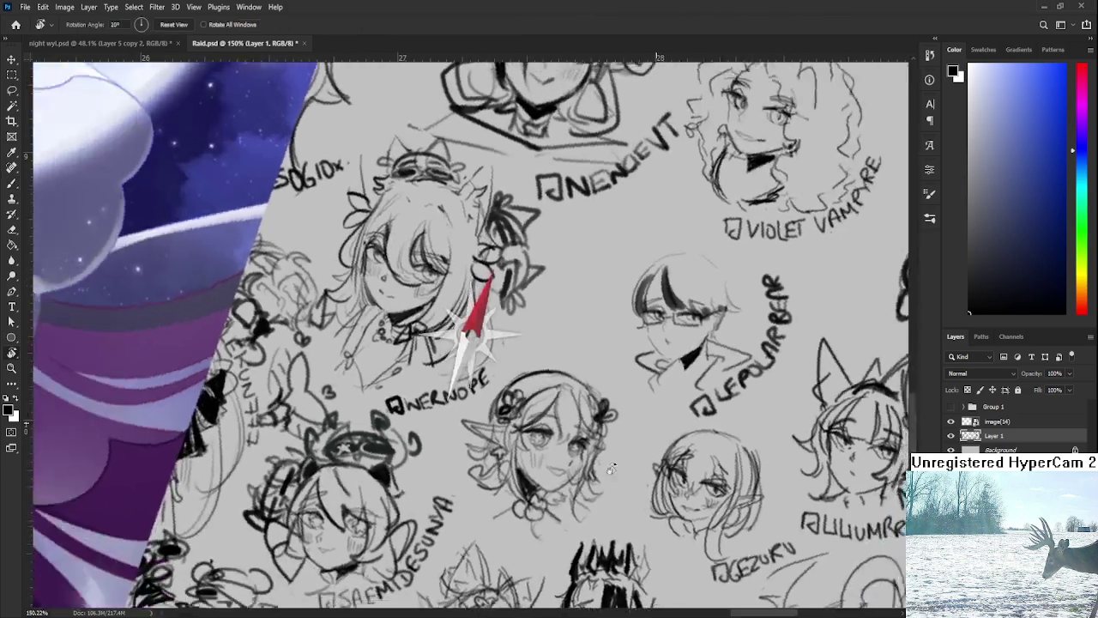
Brush-letter SHIRAINANASE beside the @ above the elf girl, rotating the view between letters
key("b")
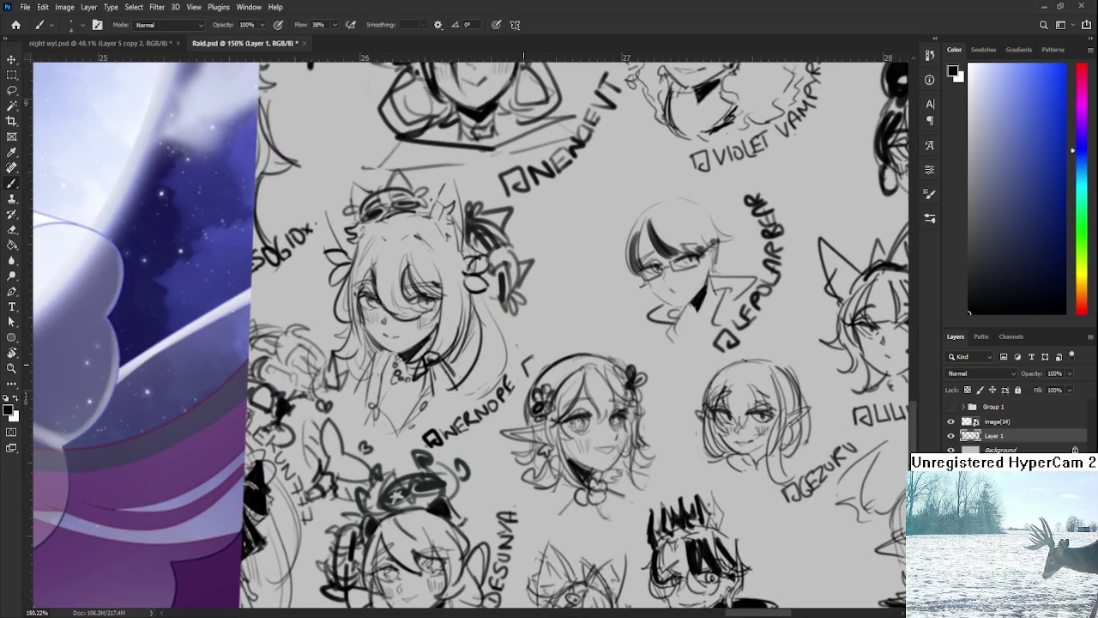
mouse_move(549, 350)
left_mouse_down()
mouse_move(541, 363)
mouse_move(589, 336)
mouse_move(583, 377)
mouse_move(575, 369)
mouse_move(601, 331)
left_mouse_up()
key("r")
key("b")
mouse_move(601, 331)
left_mouse_down()
mouse_move(607, 348)
mouse_move(647, 337)
mouse_move(611, 297)
mouse_move(617, 312)
mouse_move(623, 299)
left_mouse_up()
key("r")
key("b")
mouse_move(624, 300)
left_mouse_down()
mouse_move(628, 313)
mouse_move(657, 307)
mouse_move(652, 326)
mouse_move(614, 324)
mouse_move(638, 318)
mouse_move(634, 328)
mouse_move(673, 344)
left_mouse_up()
key("r")
key("b")
key("r")
scroll(587, 412, "down", 5)
scroll(586, 411, "down", 3)
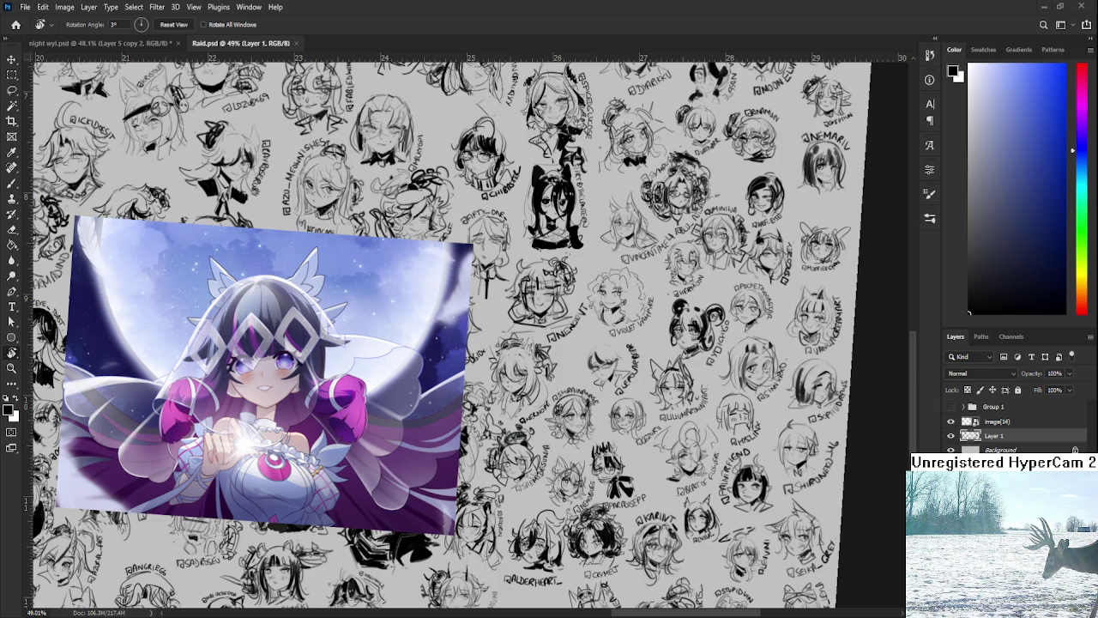
Rotate the view and darken the SHIRAINANASE girl's hair with the brush
scroll(611, 470, "up", 3, "alt")
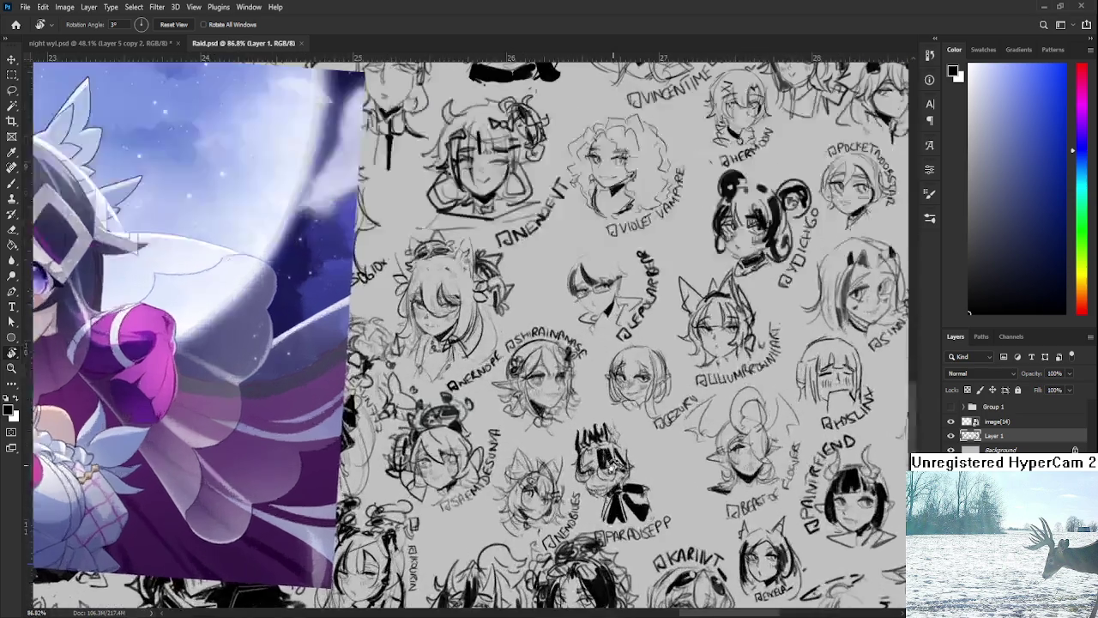
left_click_drag(603, 502, 686, 500)
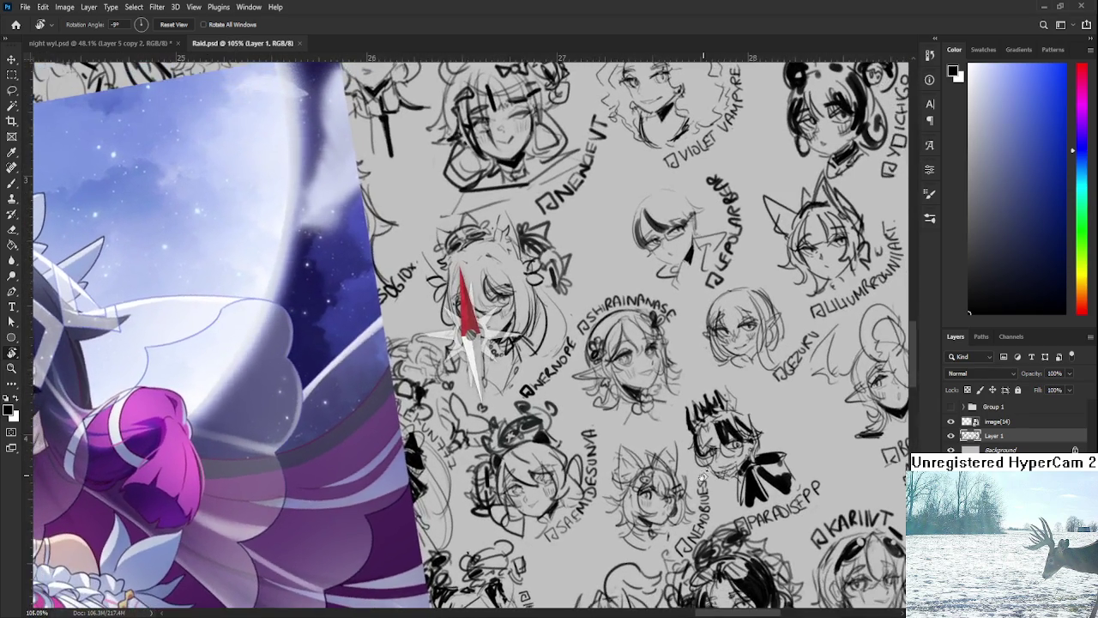
key("b")
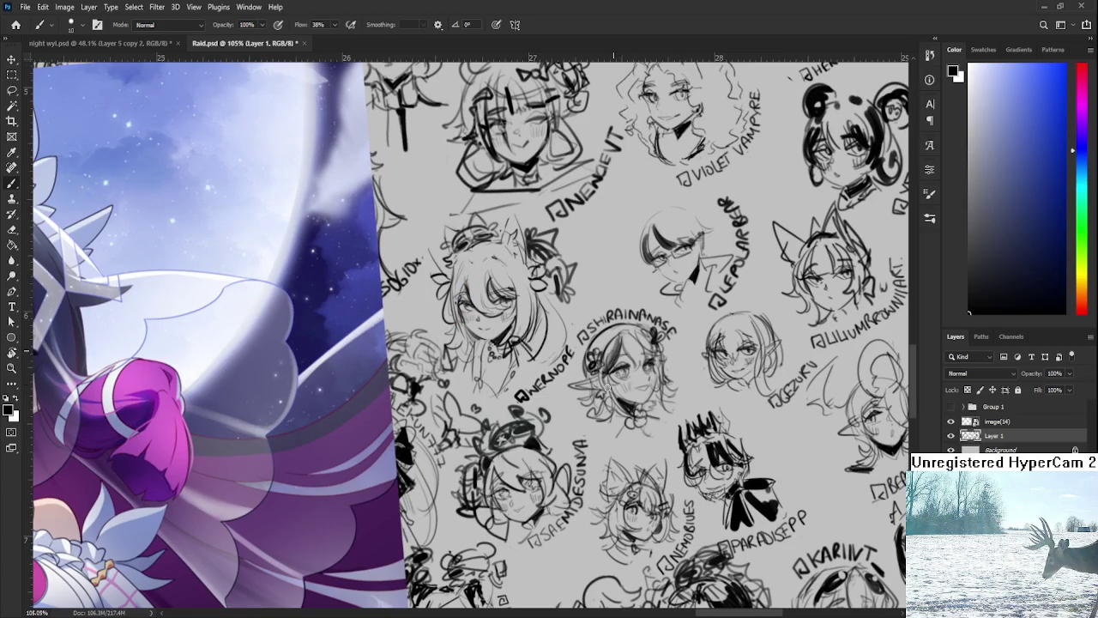
mouse_move(622, 340)
left_mouse_down()
mouse_move(639, 368)
mouse_move(597, 386)
left_mouse_up()
Reset the canvas rotation to 0° and delete the pasted image(14) artwork layer
scroll(593, 384, "down", 5)
key("r")
left_click_drag(594, 384, 746, 403)
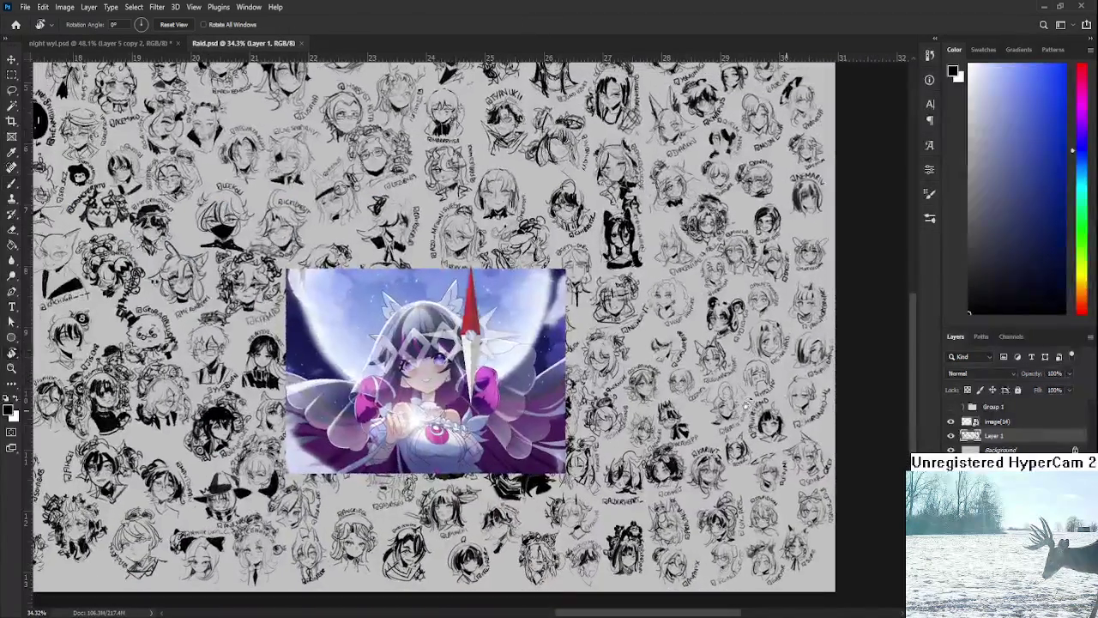
key("Delete")
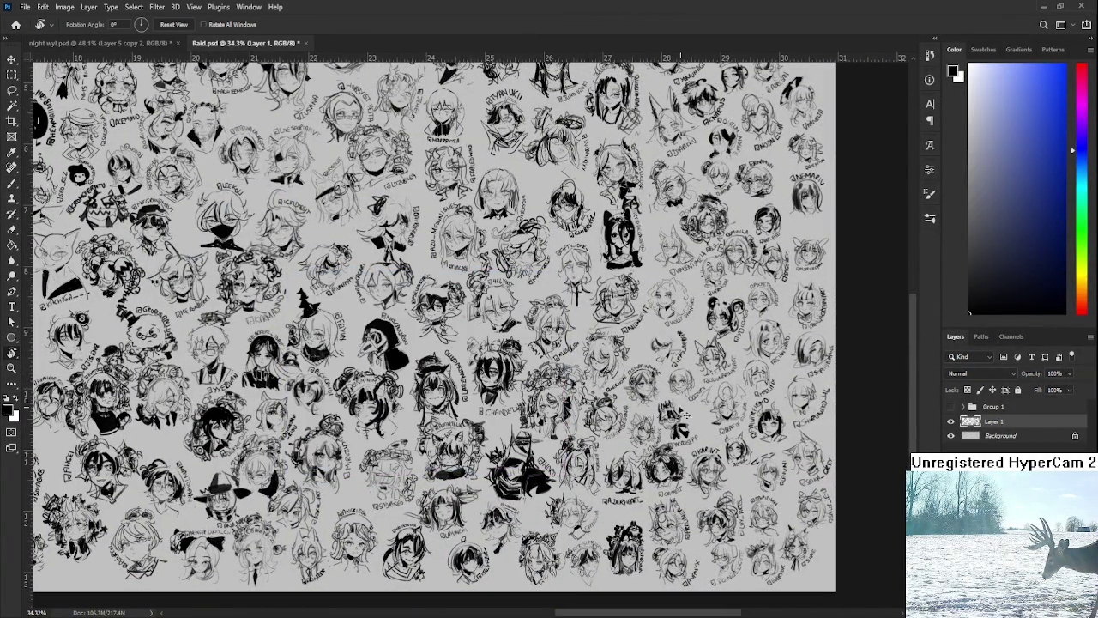
scroll(670, 369, "up", 2)
scroll(670, 369, "up", 2)
scroll(670, 369, "up", 2)
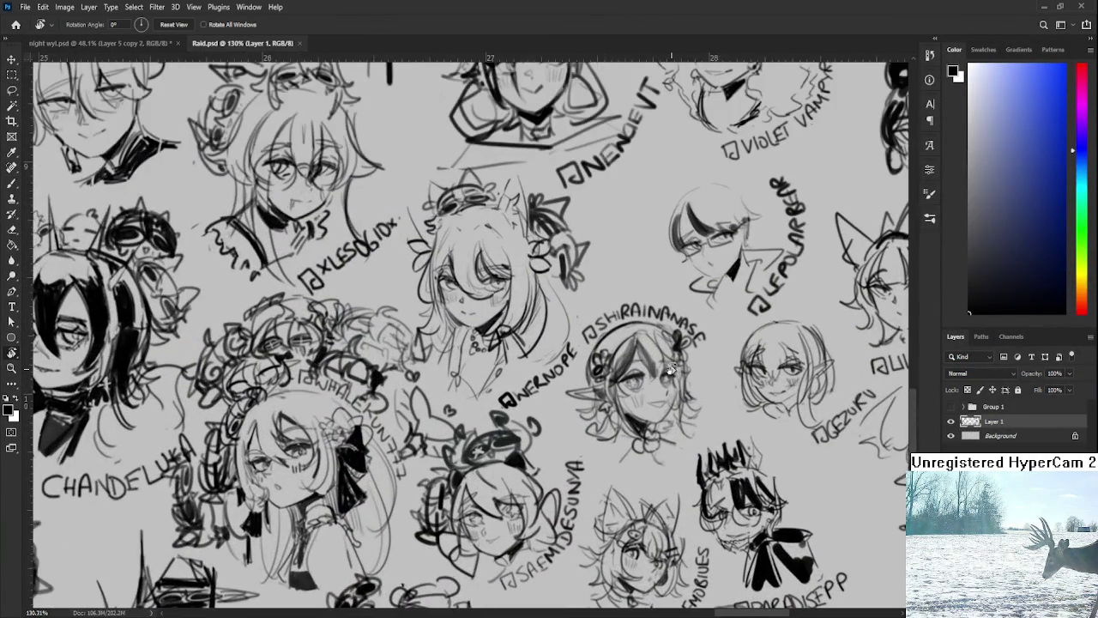
Add a final stroke to the right side of her hair, then close Raid.psd
left_click_drag(670, 369, 634, 398)
key("b")
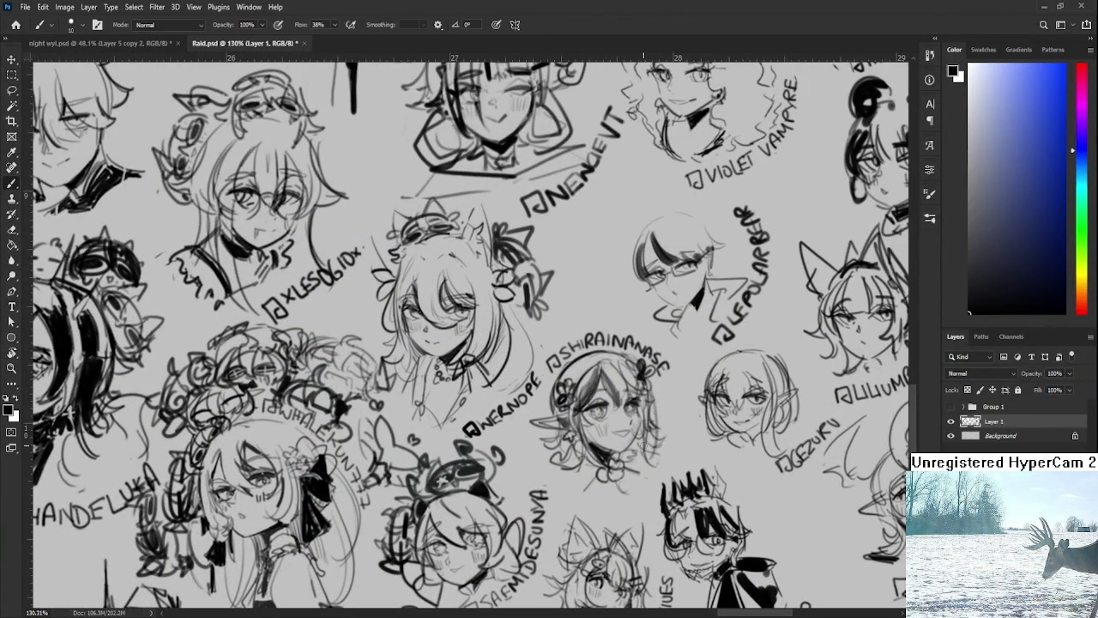
mouse_move(649, 386)
left_mouse_down()
mouse_move(665, 424)
mouse_move(649, 448)
left_mouse_up()
scroll(601, 361, "down", 5)
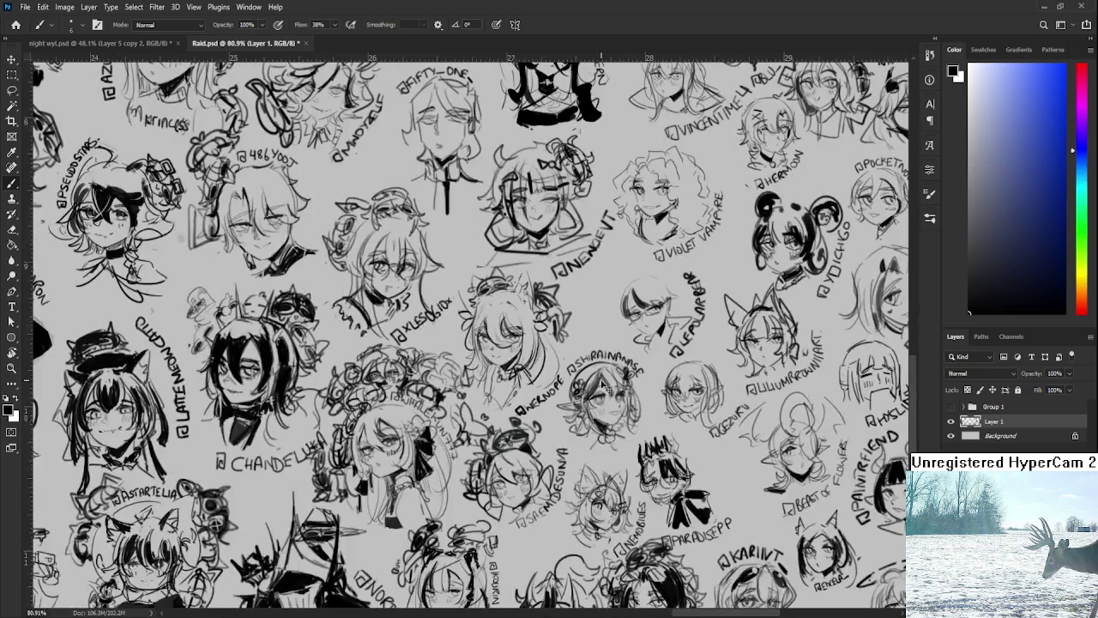
scroll(601, 360, "up", 4)
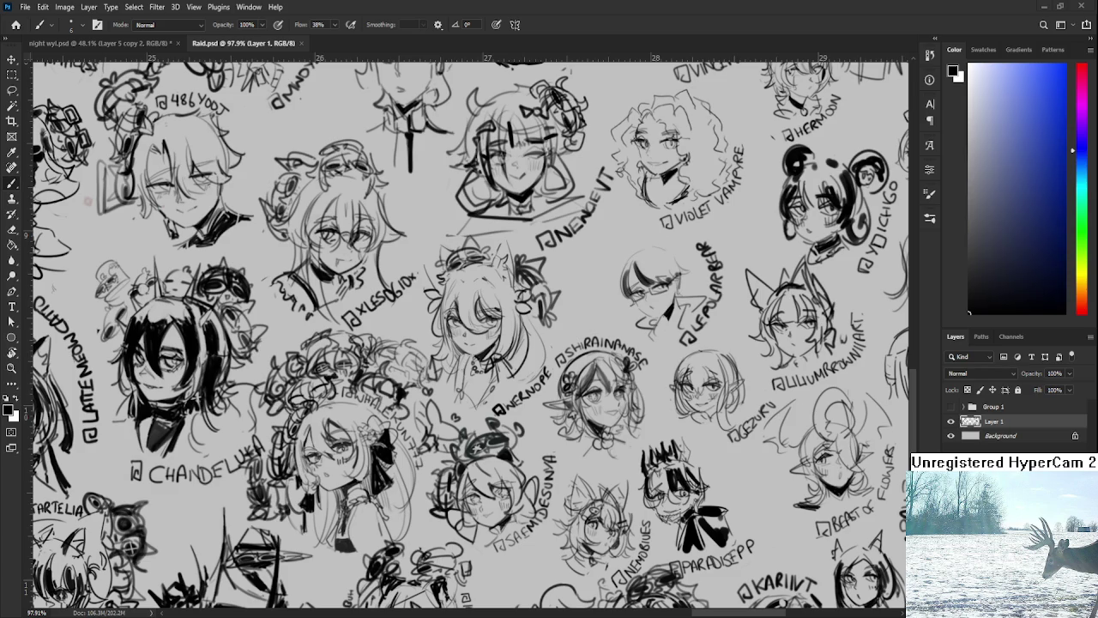
key("ctrl+w")
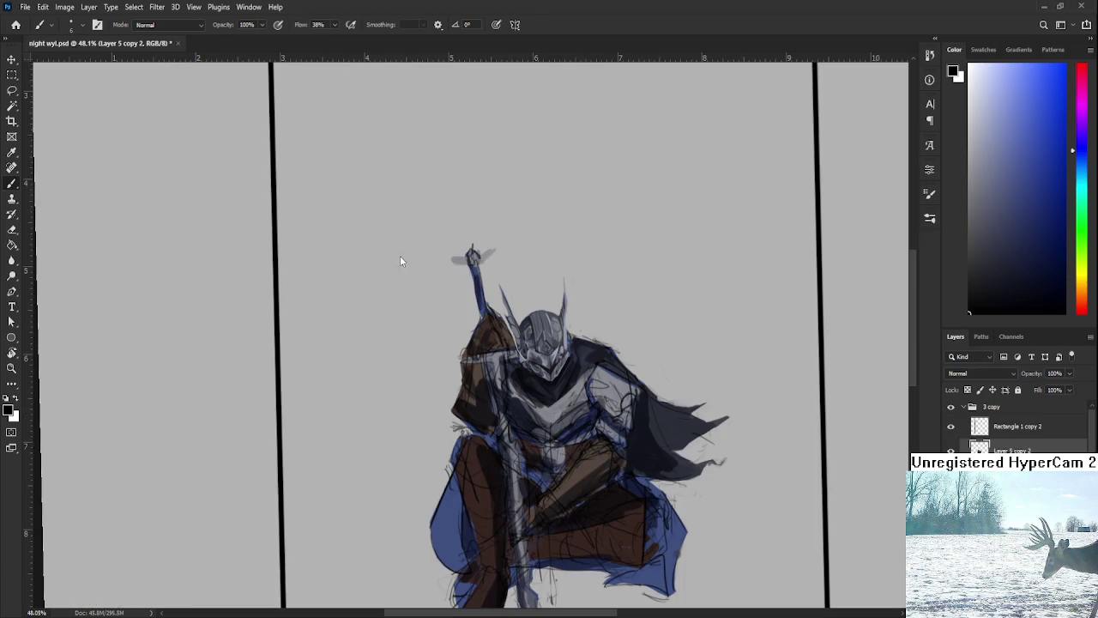
In night wyl.psd, brush-letter 'DINNER' above the knight's raised hand with 'EAT' below it
key("r")
scroll(562, 365, "up", 1)
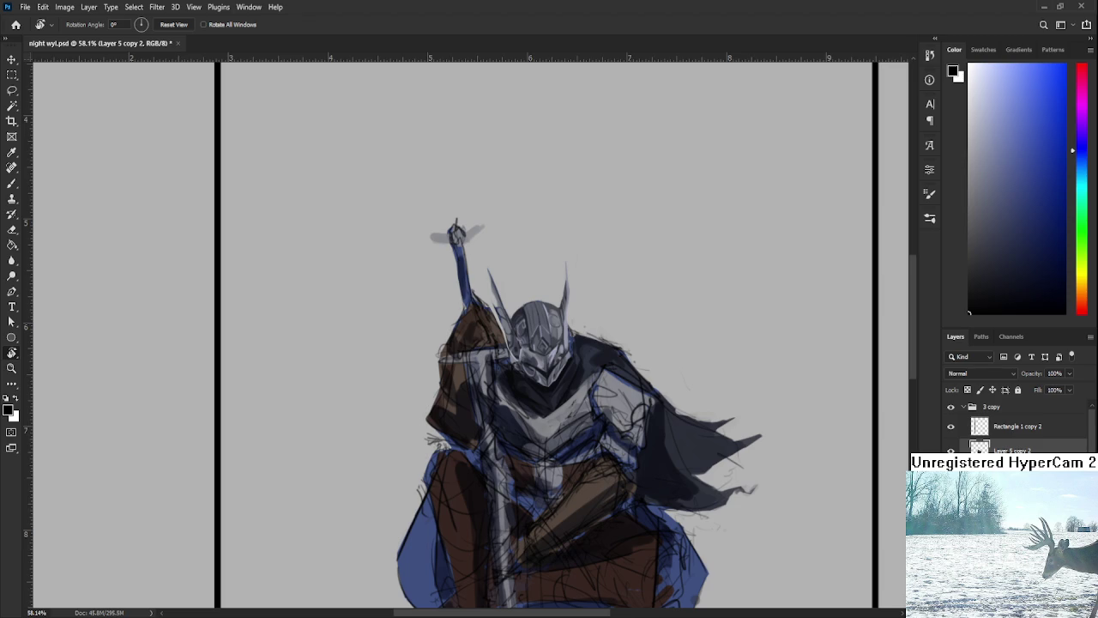
key("b")
mouse_move(541, 194)
left_mouse_down()
mouse_move(545, 233)
mouse_move(576, 228)
left_mouse_up()
mouse_move(583, 225)
left_mouse_down()
mouse_move(629, 180)
mouse_move(632, 201)
mouse_move(642, 180)
mouse_move(596, 262)
mouse_move(609, 249)
left_mouse_up()
mouse_move(597, 261)
left_mouse_down()
mouse_move(615, 255)
mouse_move(619, 230)
mouse_move(626, 249)
left_mouse_up()
mouse_move(630, 228)
left_mouse_down()
mouse_move(634, 242)
mouse_move(637, 224)
left_mouse_up()
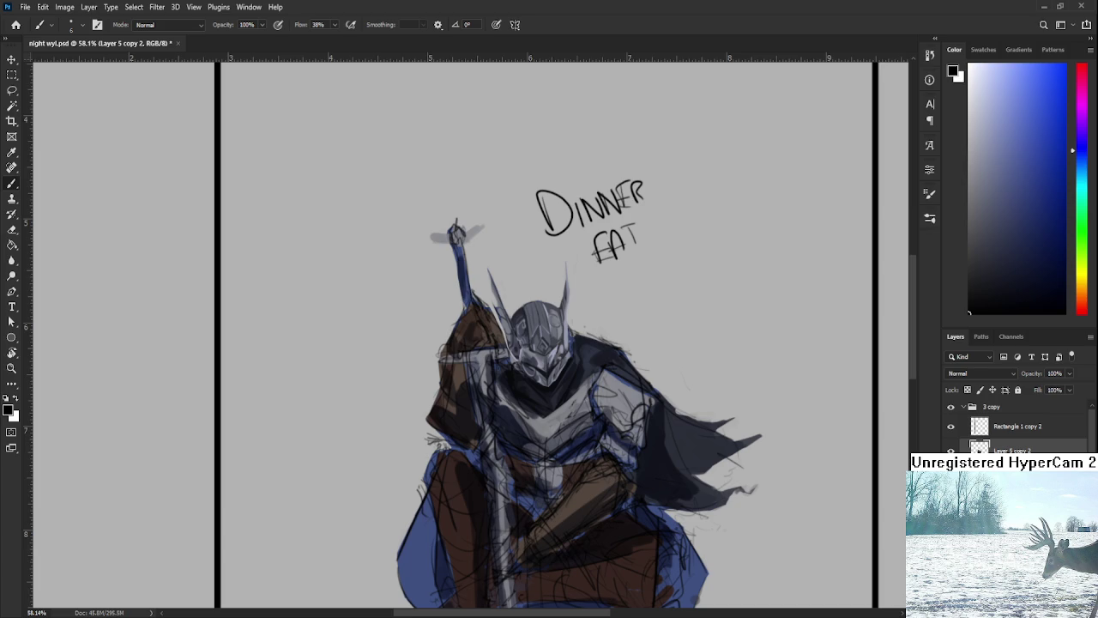
Erase the scribbled 'DINNER EAT' note above the knight using a lasso selection
key("l")
left_click_drag(545, 257, 566, 244)
key("Delete")
key("ctrl+d")
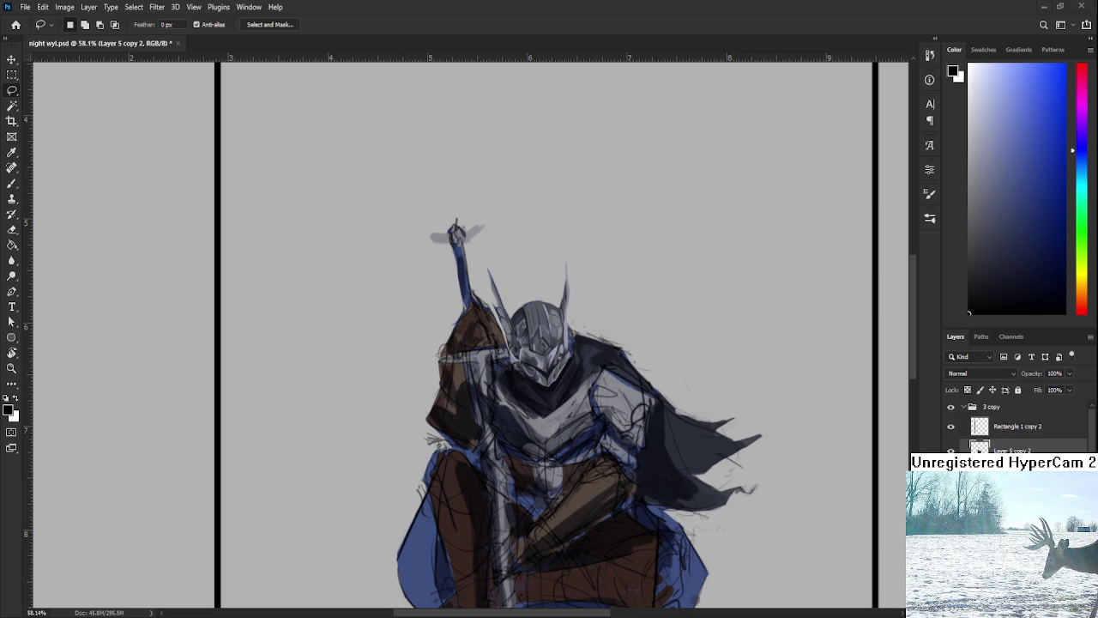
scroll(537, 350, "up", 5)
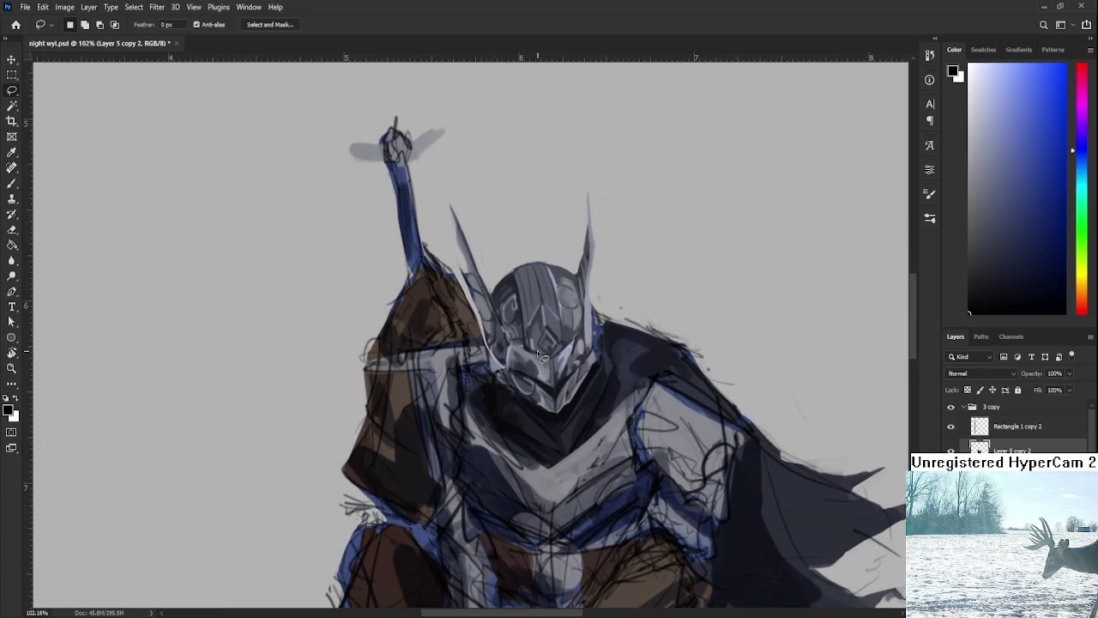
With the Brush, sample several dark blue-greys from the armour and helmet
key("b")
scroll(535, 360, "right", 2)
scroll(533, 373, "right", 2)
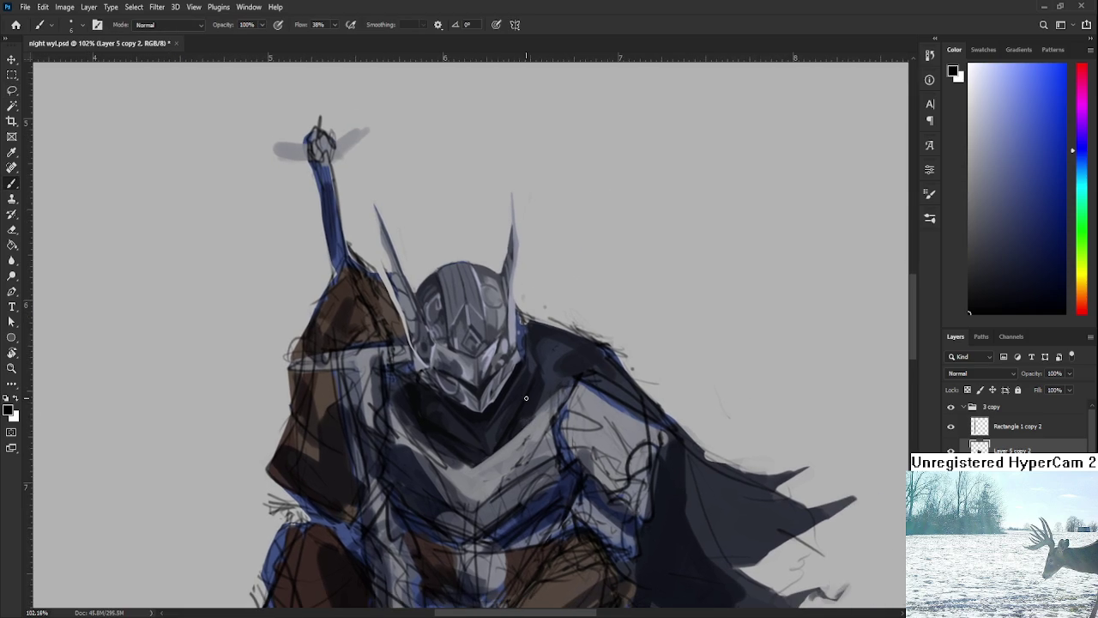
left_click(532, 383, "alt")
left_click(547, 351, "alt")
left_click(550, 371, "alt")
left_click(550, 352, "alt")
left_click(556, 346, "alt")
left_click(564, 333, "alt")
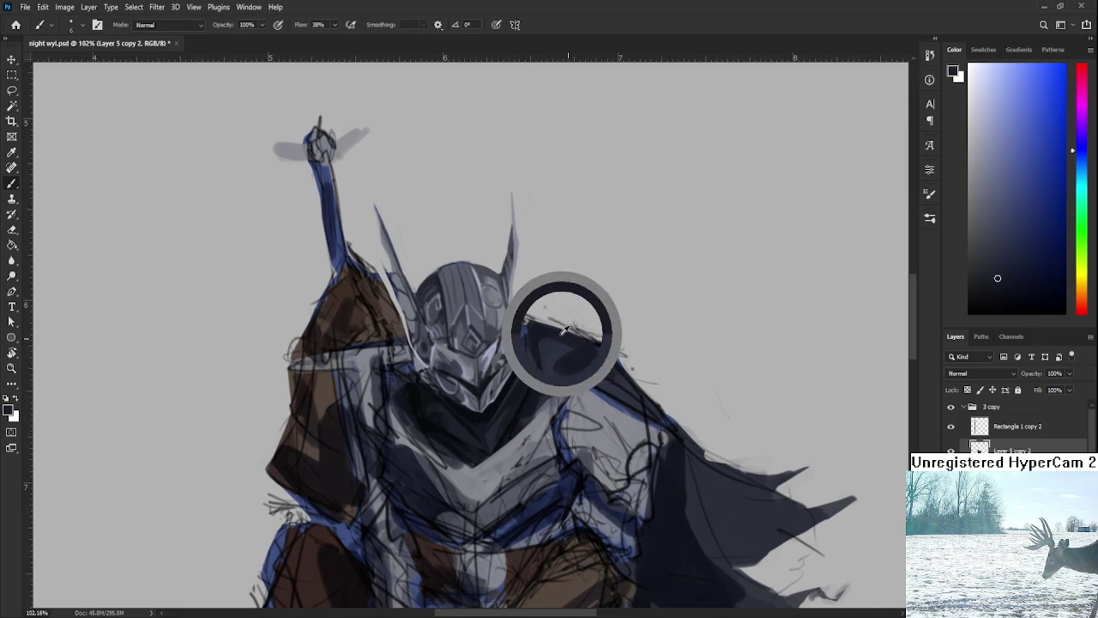
left_click(583, 343, "alt")
left_click(584, 344, "alt")
left_click(556, 346, "alt")
Paint dark grey shading and a lighter grey highlight across the chest plate
left_click_drag(556, 345, 568, 337)
left_click(601, 337, "alt")
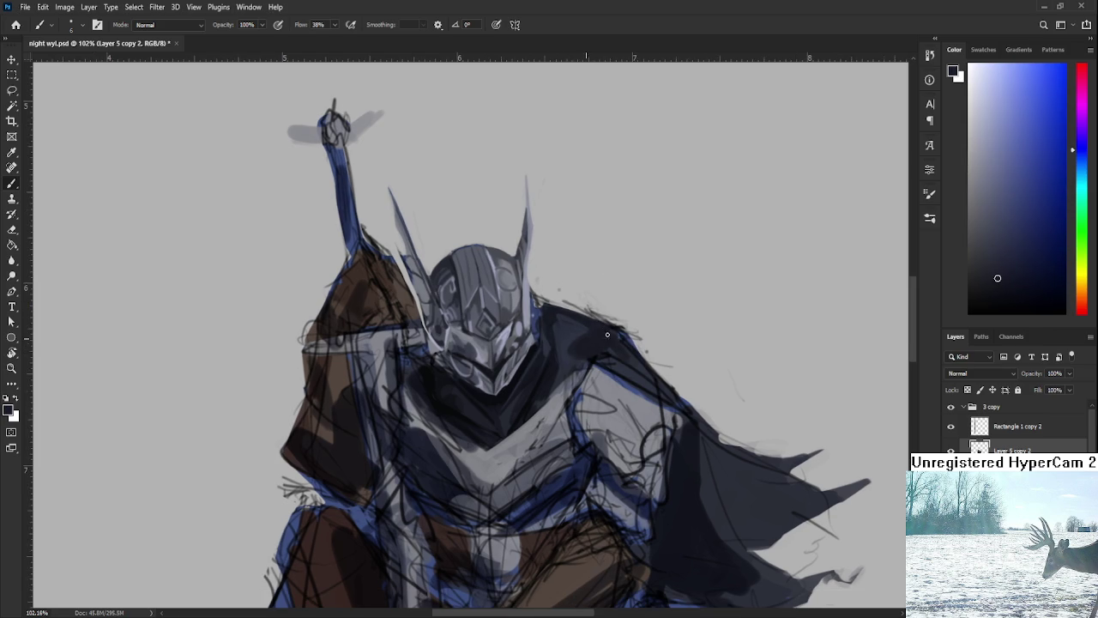
left_click_drag(530, 387, 566, 358)
mouse_move(503, 417)
left_mouse_down()
mouse_move(530, 414)
mouse_move(515, 418)
left_mouse_up()
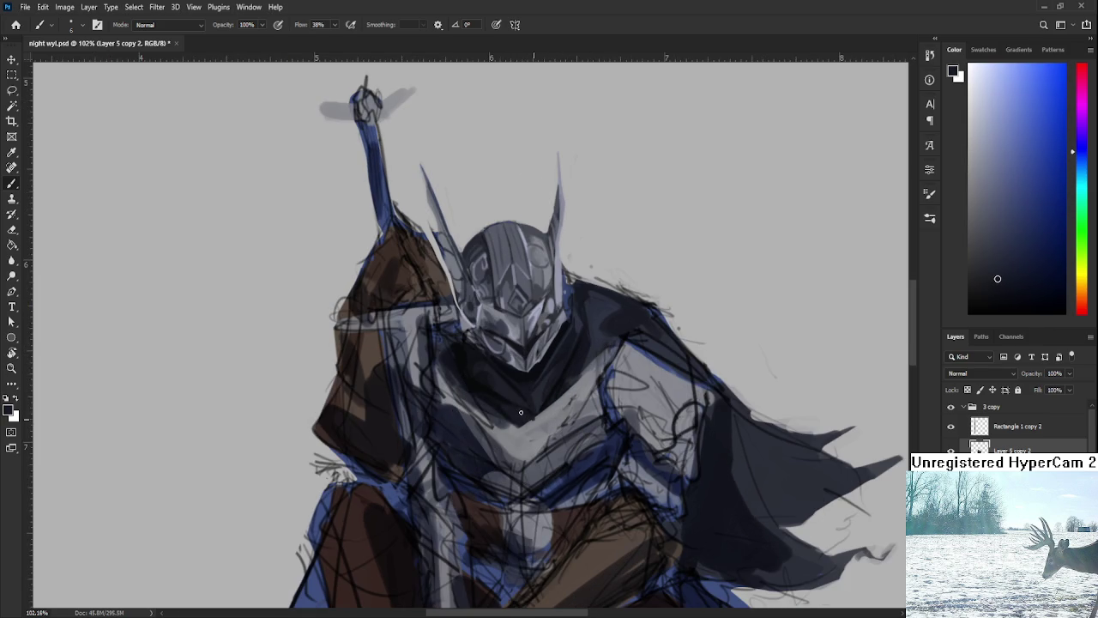
left_click_drag(519, 421, 519, 431)
scroll(584, 375, "down", 5)
scroll(760, 402, "up", 3)
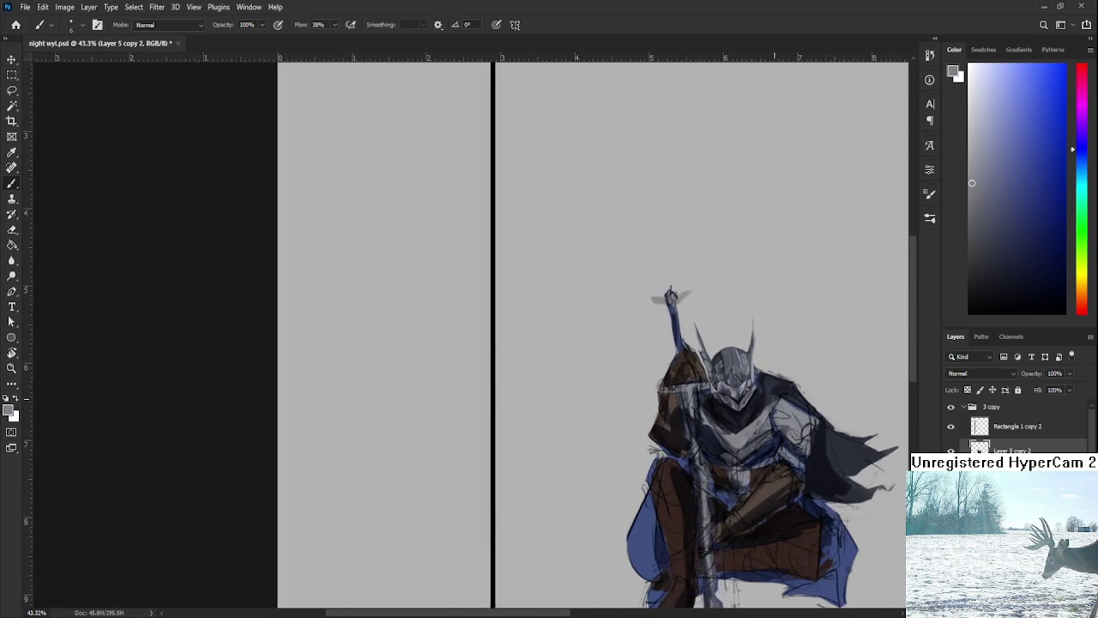
left_click_drag(759, 402, 556, 352)
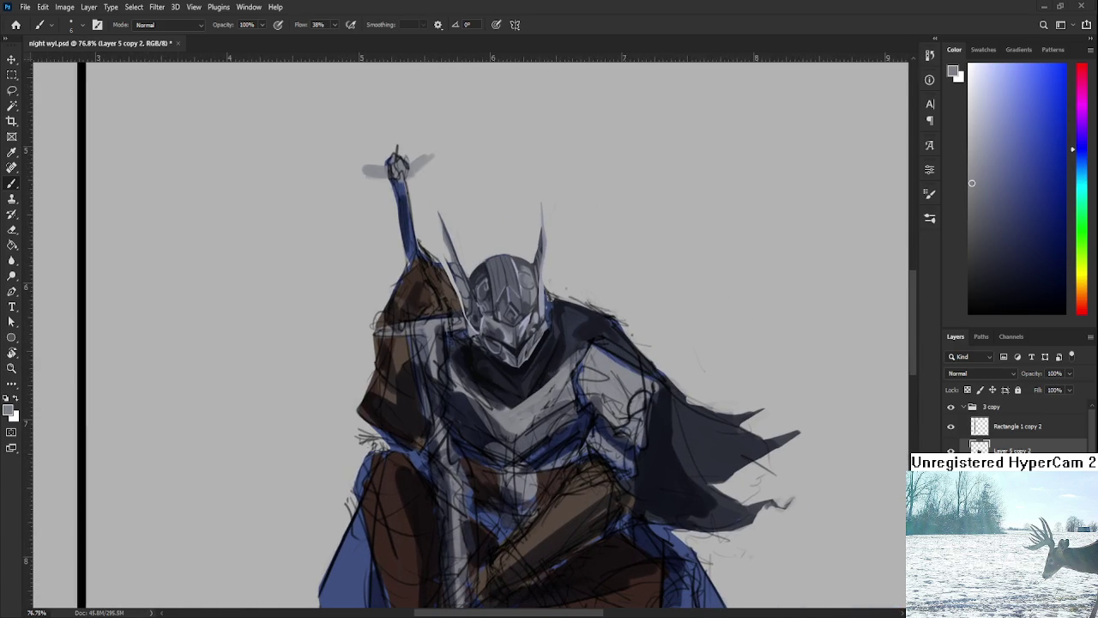
scroll(570, 480, "up", 2)
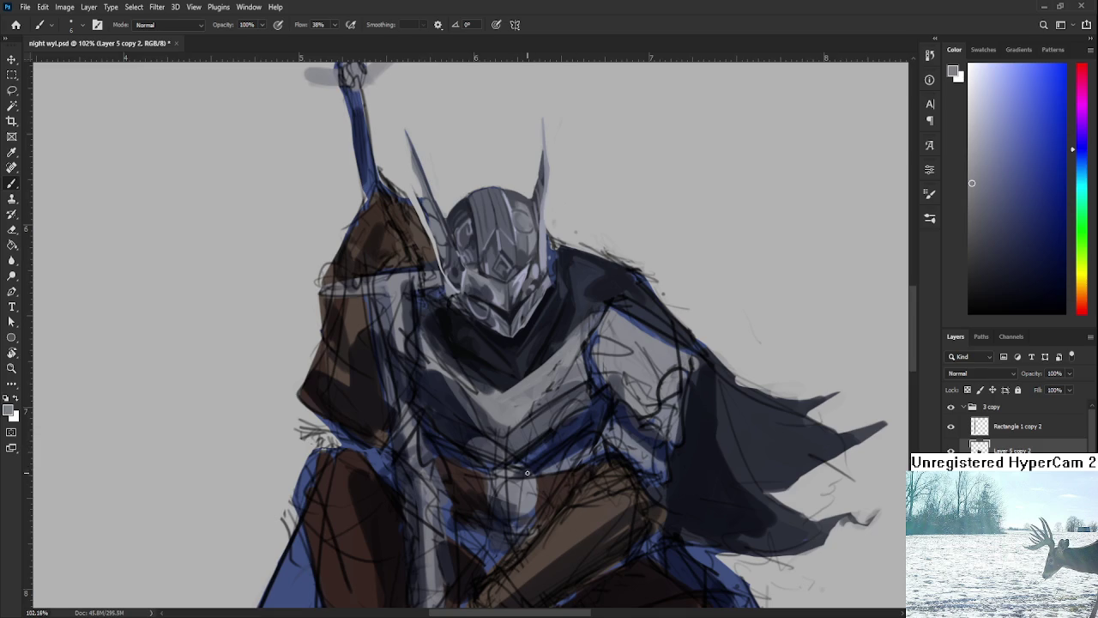
scroll(525, 474, "up", 1)
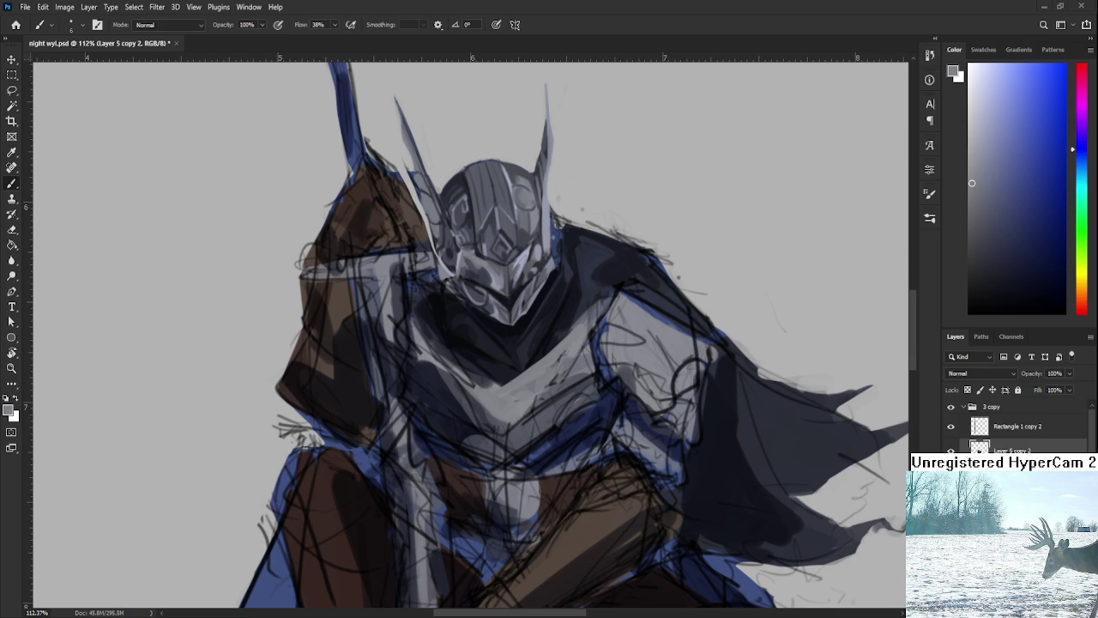
Sample dark navy from the chest shadow and paint it in just below the helmet
scroll(618, 480, "up", 1)
scroll(535, 412, "up", 1)
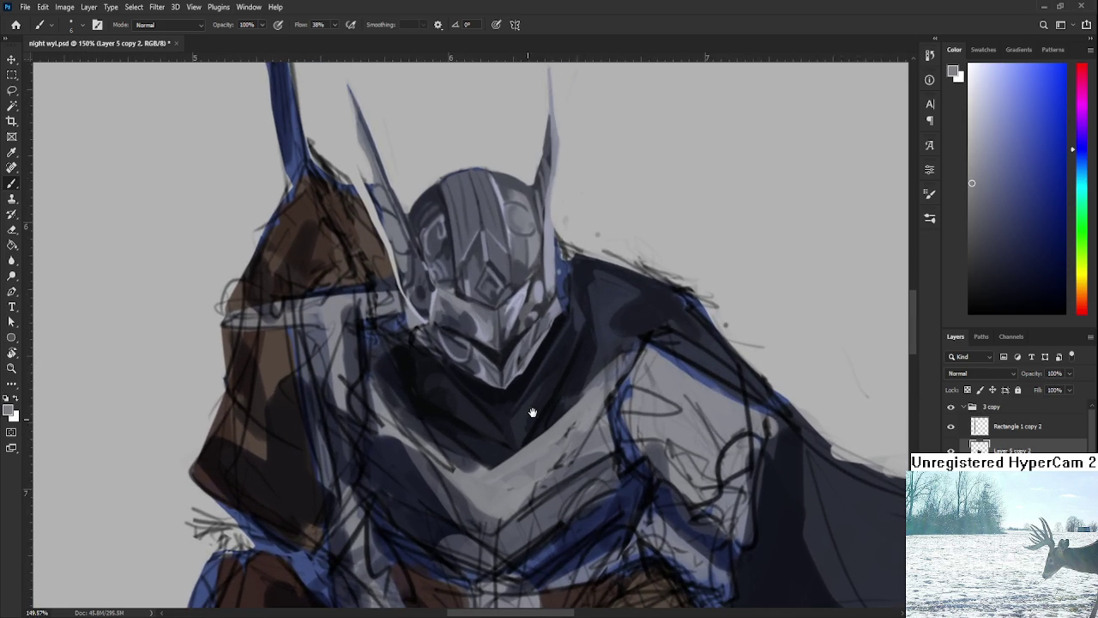
left_click(519, 387, "alt")
left_click(497, 408, "alt")
left_click(496, 404, "alt")
left_click(506, 404, "alt")
left_click(505, 396, "alt")
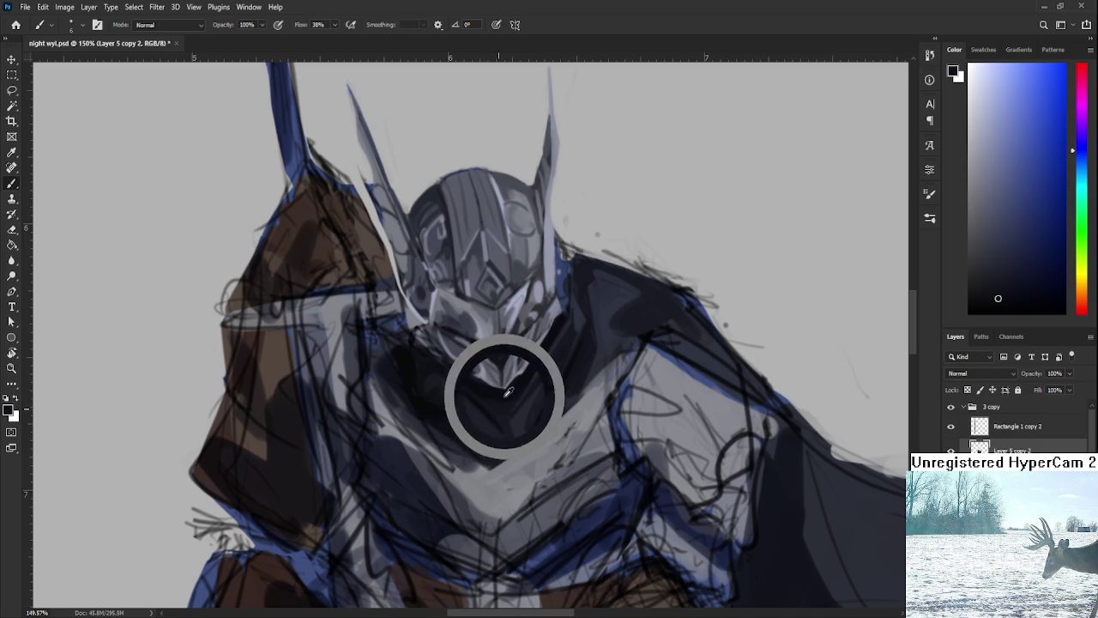
left_click(499, 405, "alt")
left_click(502, 394, "alt")
left_click(509, 399, "alt")
left_click(514, 382, "alt")
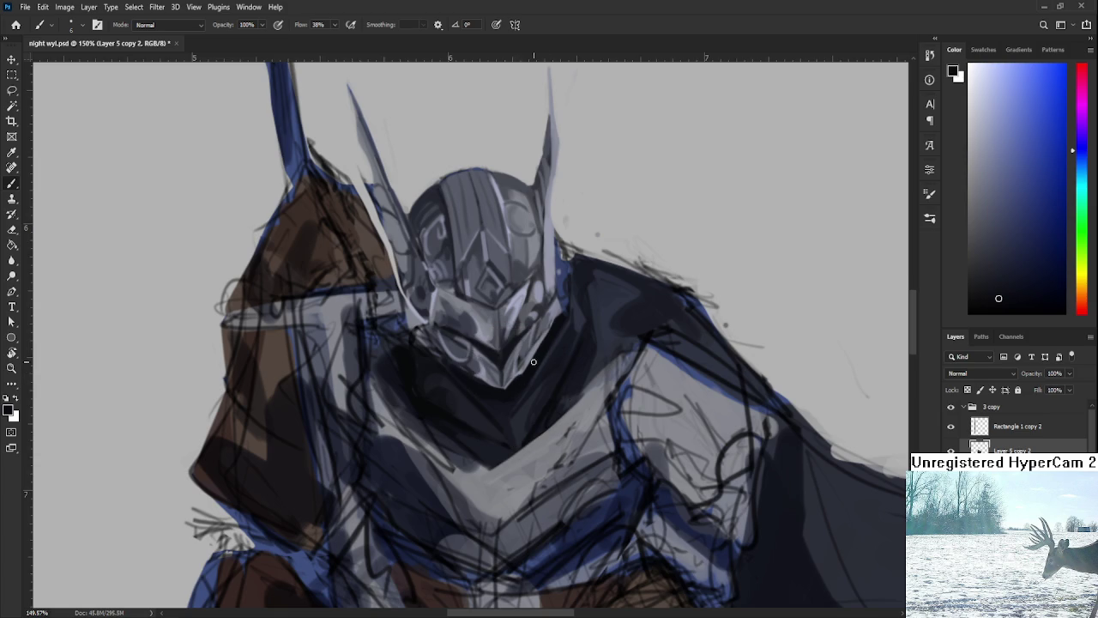
left_click_drag(553, 390, 560, 433)
scroll(445, 409, "down", 1)
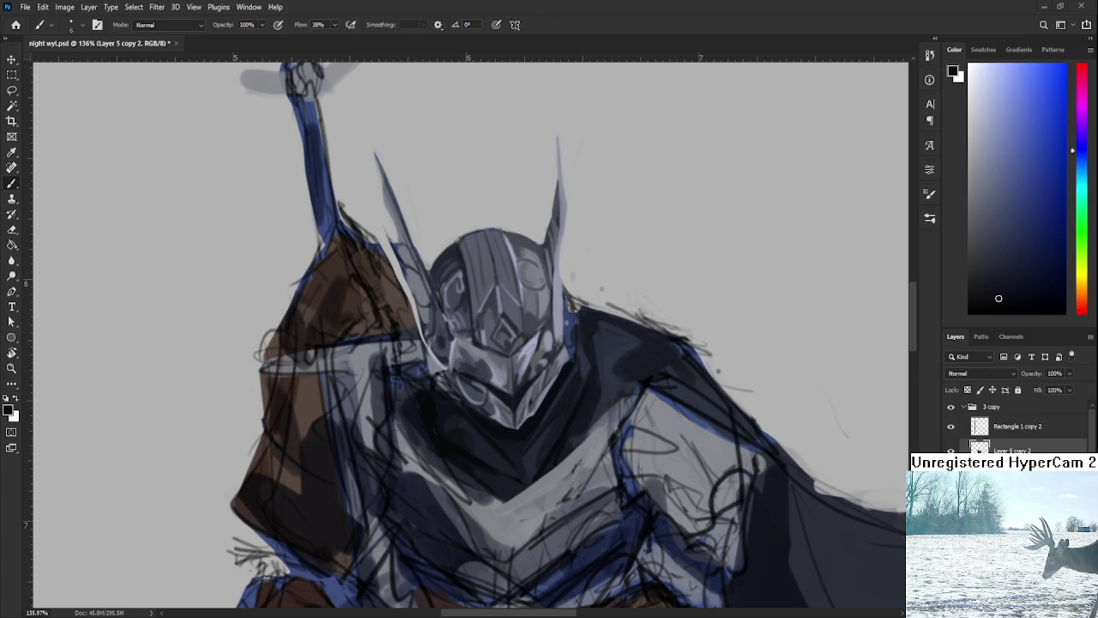
Sample a range of dark tones from the shoulder armour
left_click(585, 365, "alt")
left_click(581, 357, "alt")
left_click(585, 359, "alt")
left_click(590, 328, "alt")
left_click(598, 383, "alt")
left_click(589, 351, "alt")
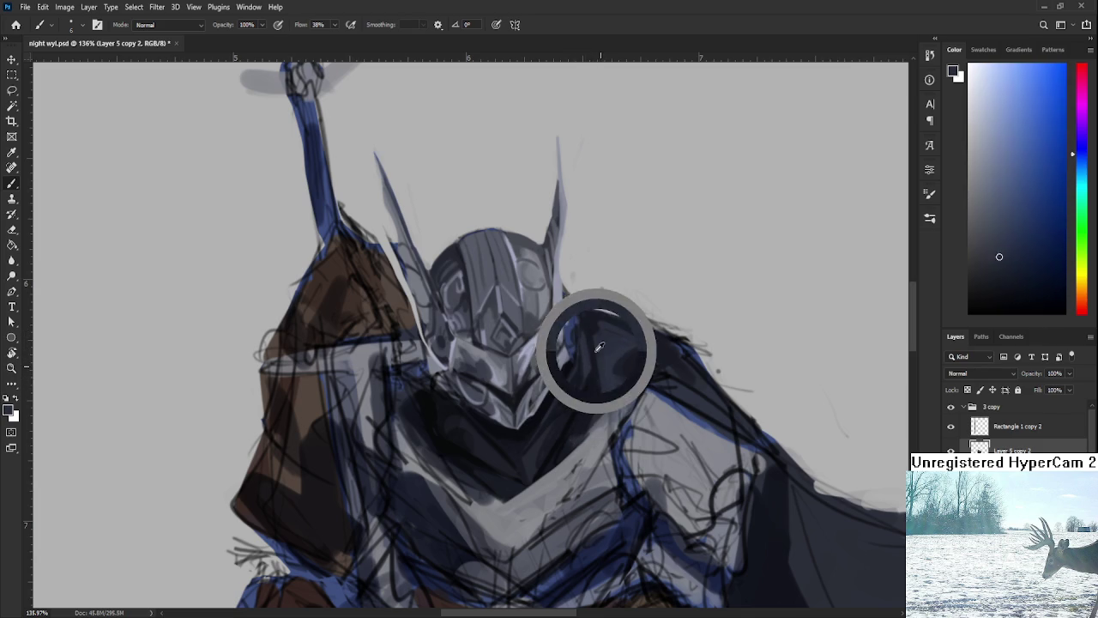
left_click(596, 372, "alt")
left_click(588, 358, "alt")
left_click(588, 340, "alt")
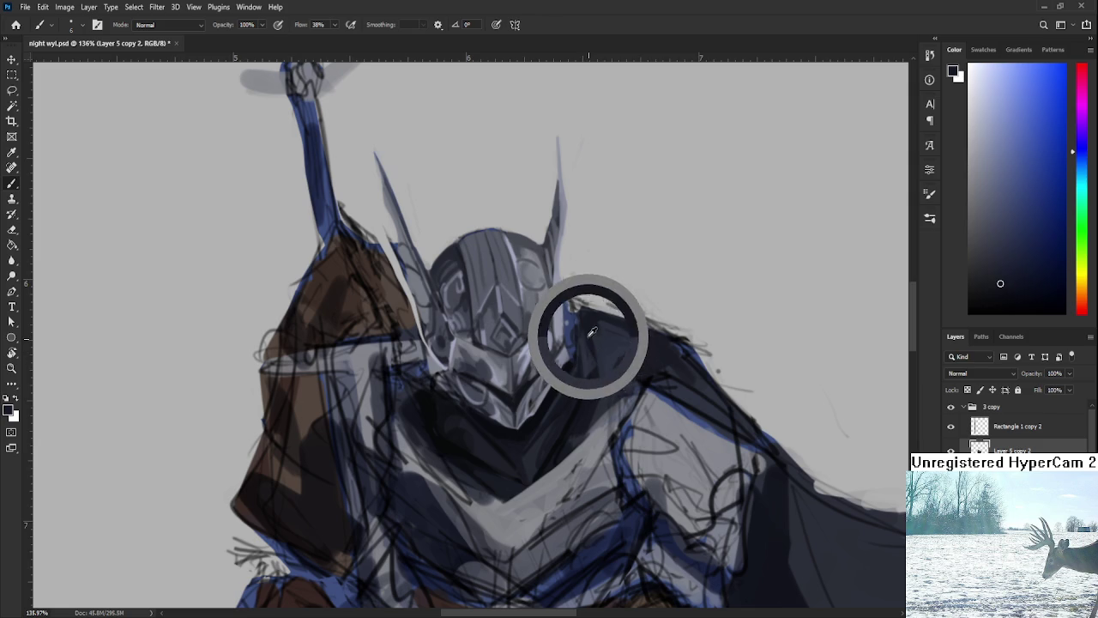
left_click(590, 385, "alt")
left_click(589, 362, "alt")
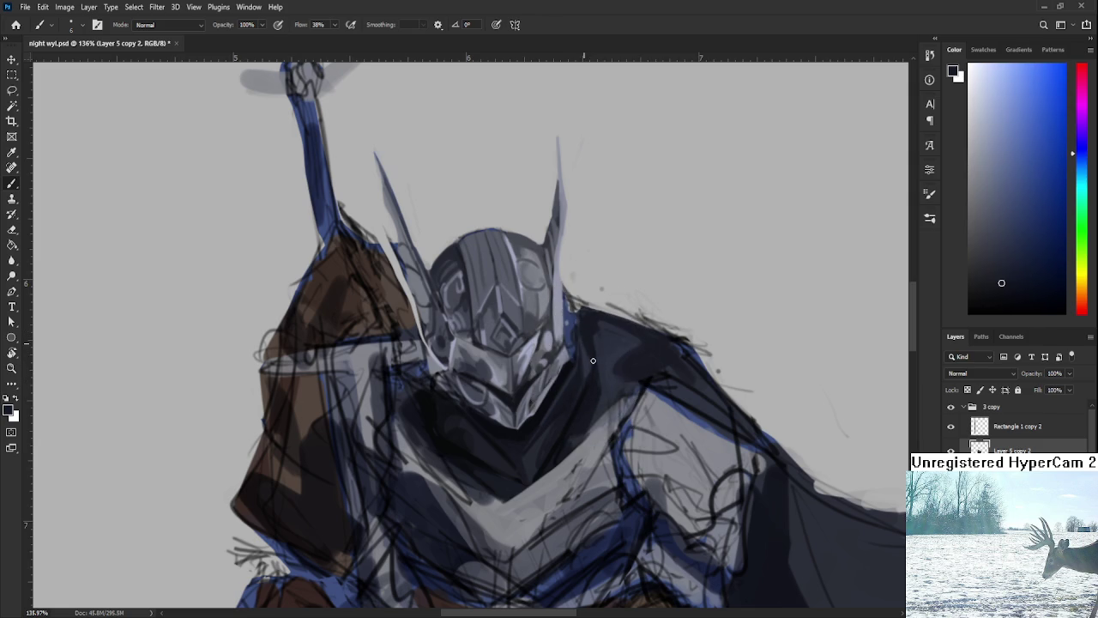
left_click(591, 356, "alt")
Paint blended dark shadow across the neck, right shoulder and under the helmet's chin
left_click_drag(588, 391, 584, 341)
left_click(589, 358, "alt")
scroll(603, 379, "up", 1)
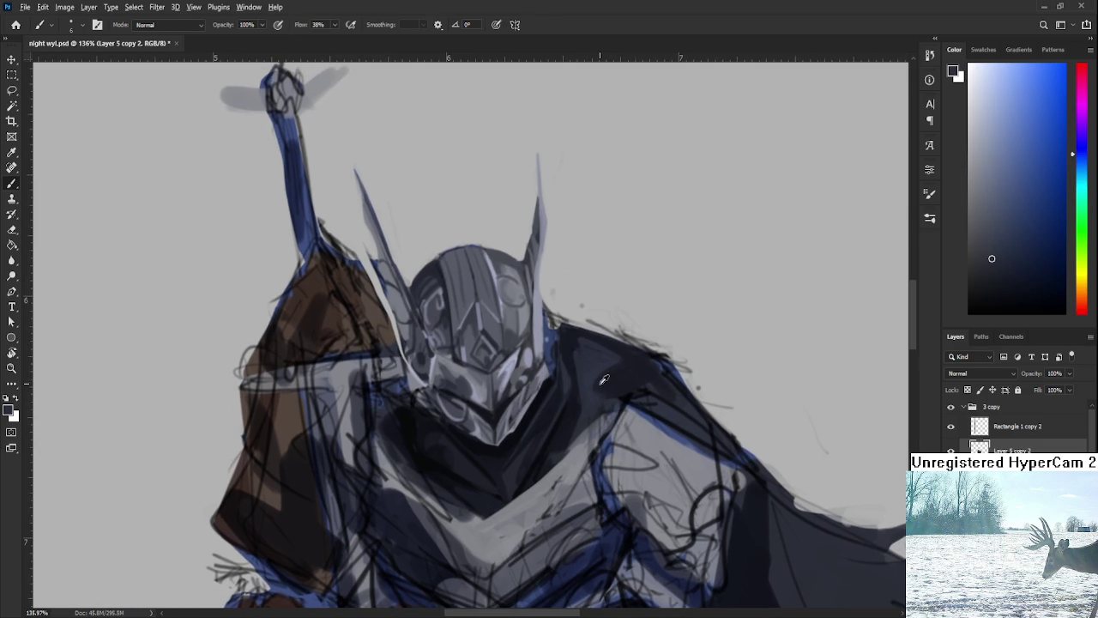
mouse_move(566, 425)
left_mouse_down()
mouse_move(579, 418)
mouse_move(596, 332)
left_mouse_up()
left_click(772, 443, "alt")
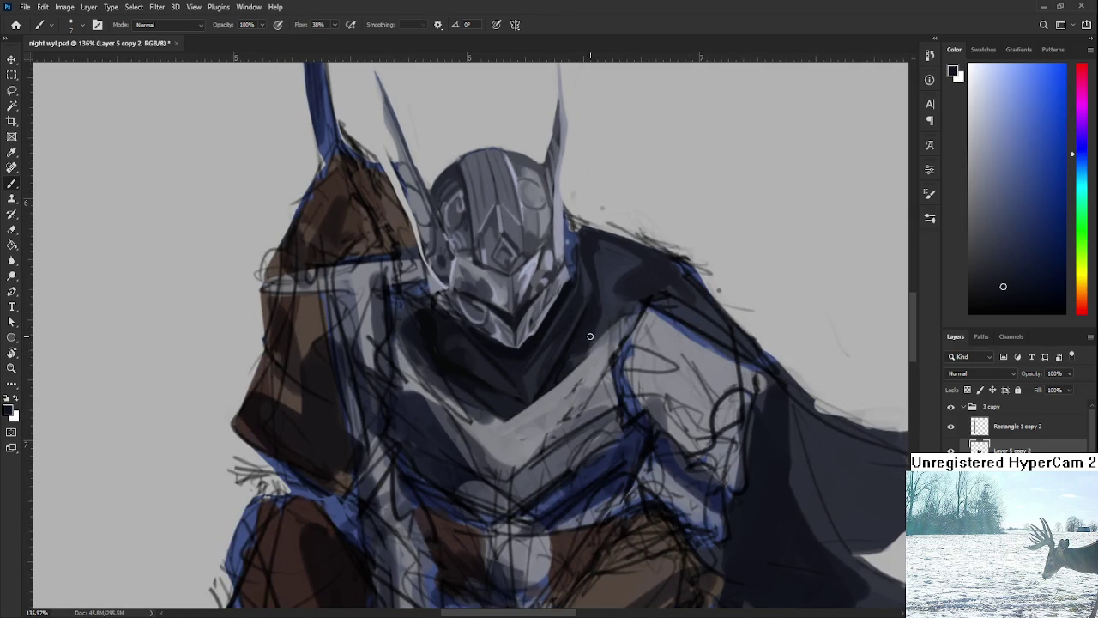
mouse_move(625, 318)
left_mouse_down()
mouse_move(632, 312)
mouse_move(581, 350)
mouse_move(633, 306)
mouse_move(588, 333)
mouse_move(637, 311)
mouse_move(583, 335)
mouse_move(630, 302)
mouse_move(586, 348)
left_mouse_up()
left_click(490, 417, "alt")
mouse_move(490, 451)
left_mouse_down()
mouse_move(512, 429)
mouse_move(502, 446)
left_mouse_up()
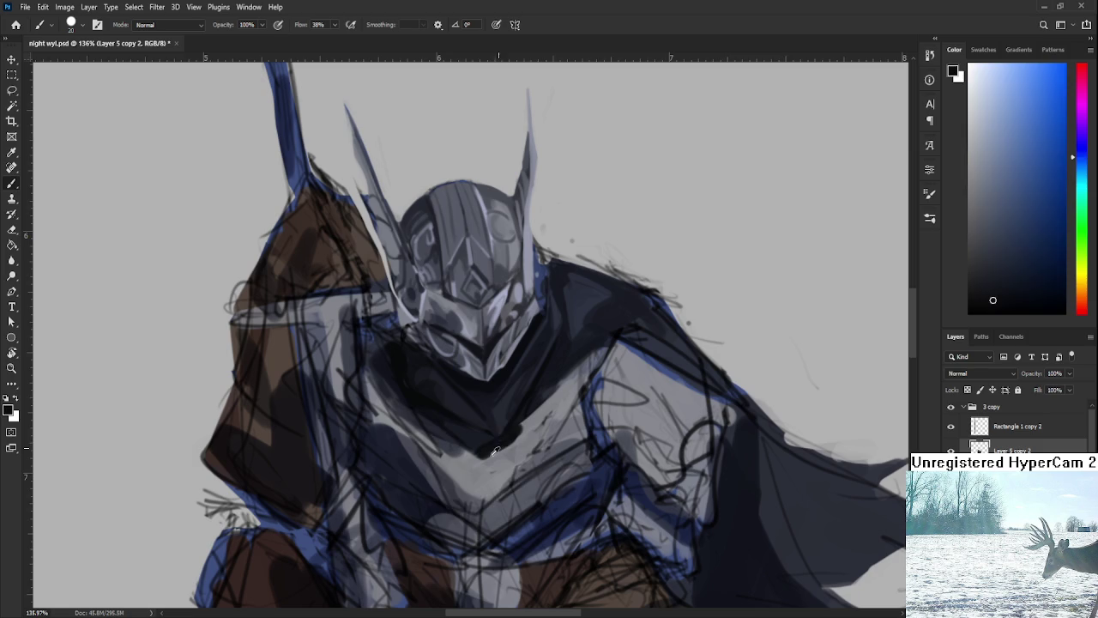
Sample the chin shadow, a mid grey and a near-black from the armour
left_click(474, 455, "alt")
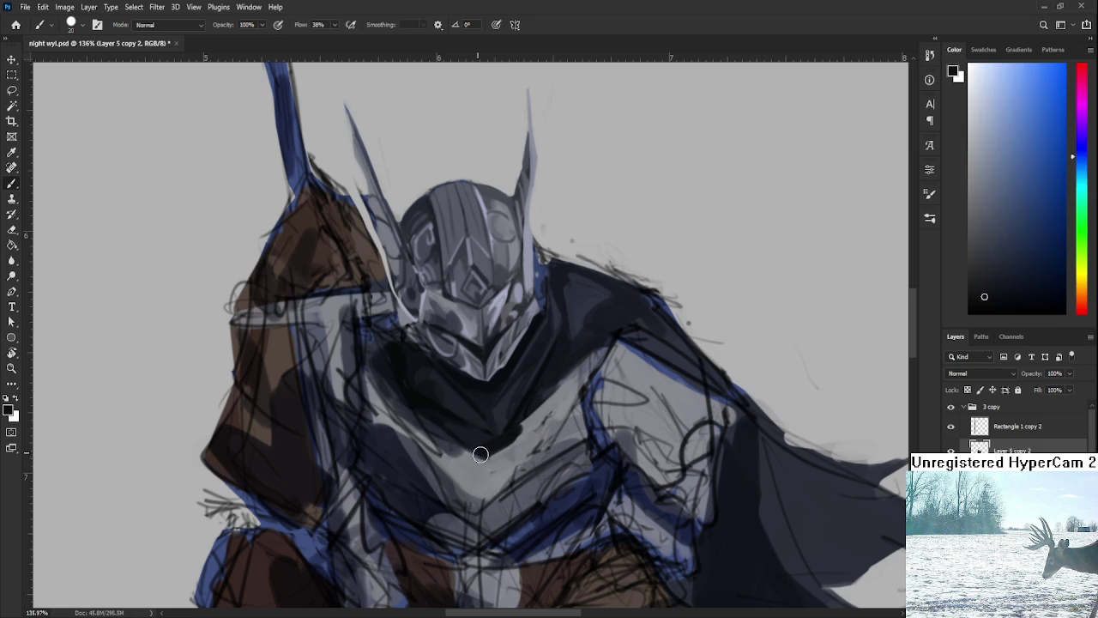
left_click(519, 434, "alt")
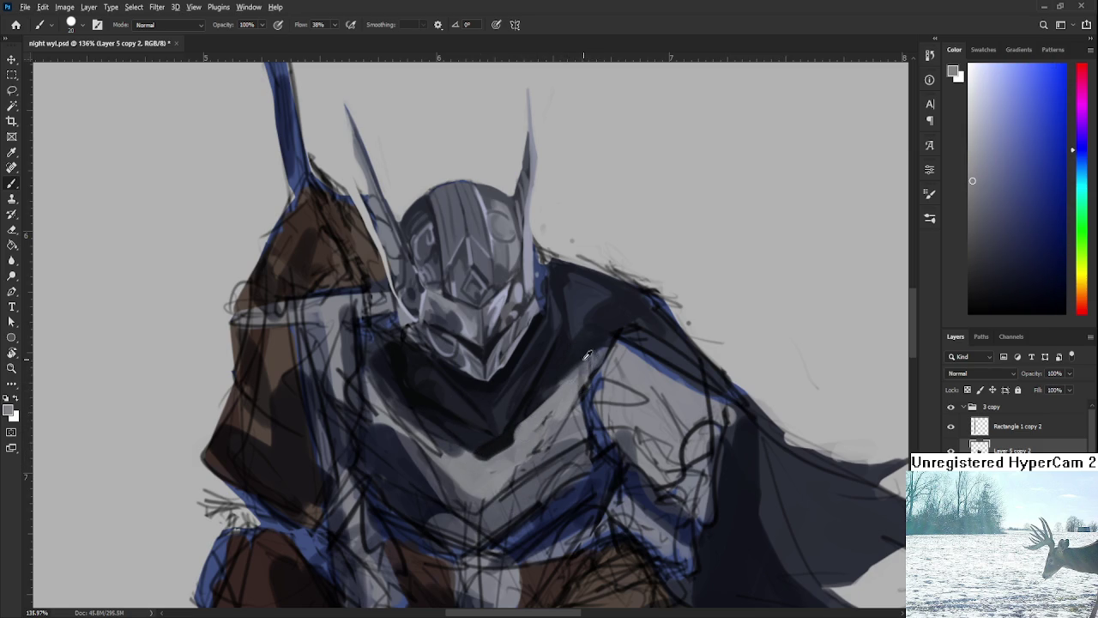
left_click(575, 357, "alt")
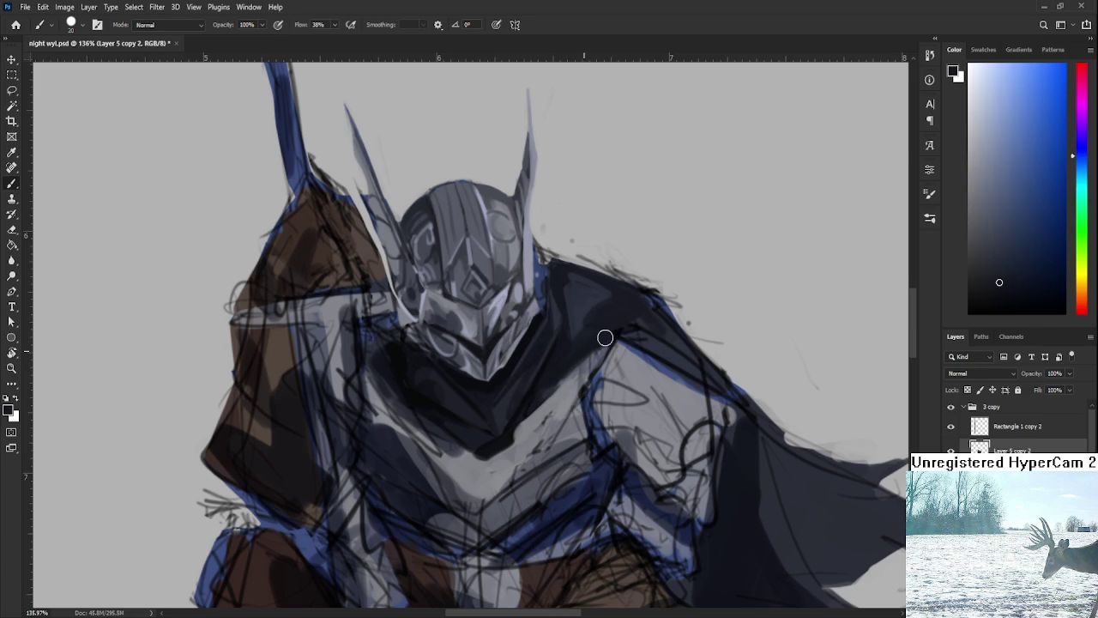
left_click(603, 321, "alt")
left_click(587, 302, "alt")
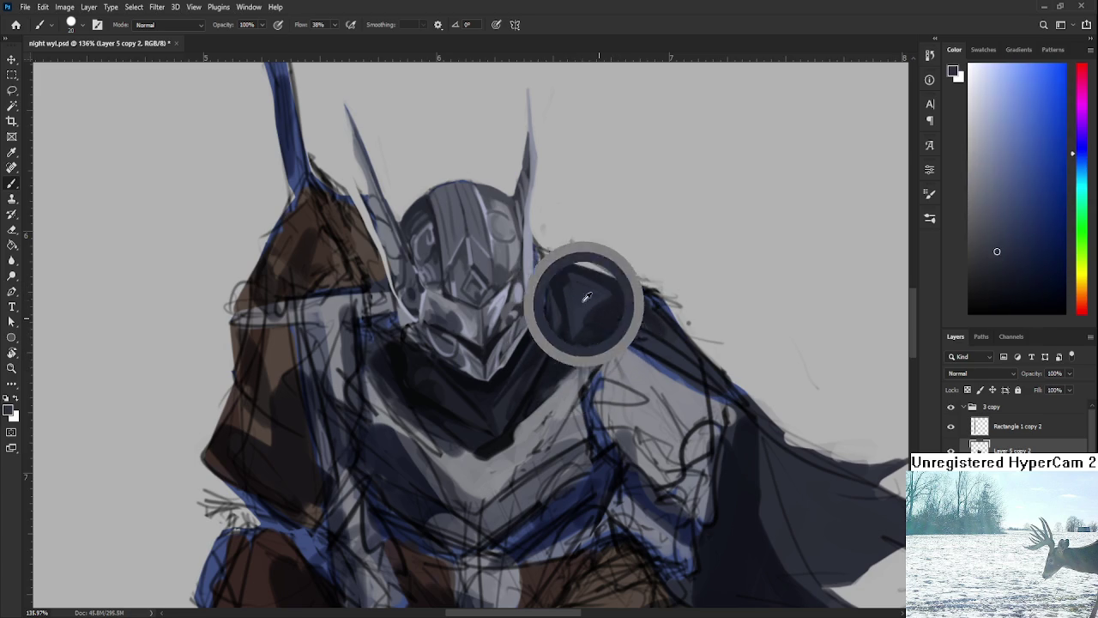
left_click(583, 296, "alt")
Fill the shoulder with dark navy and repaint the chin and neck
left_click(583, 296, "alt")
left_click_drag(551, 303, 635, 262)
left_click(515, 353, "alt")
mouse_move(429, 326)
left_mouse_down()
mouse_move(514, 420)
mouse_move(507, 412)
left_mouse_up()
left_click(465, 363, "alt")
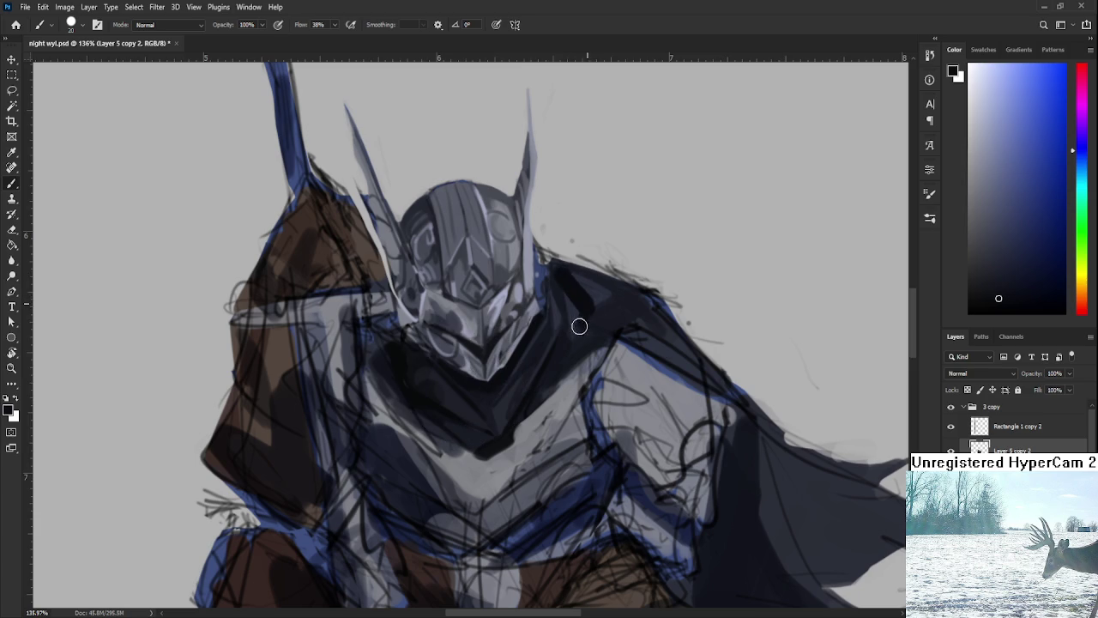
Resample lighter and darker shoulder tones and make the brush smaller
left_click(588, 319, "alt")
left_click(605, 293, "alt")
left_click(569, 285, "alt")
left_click(586, 293, "alt")
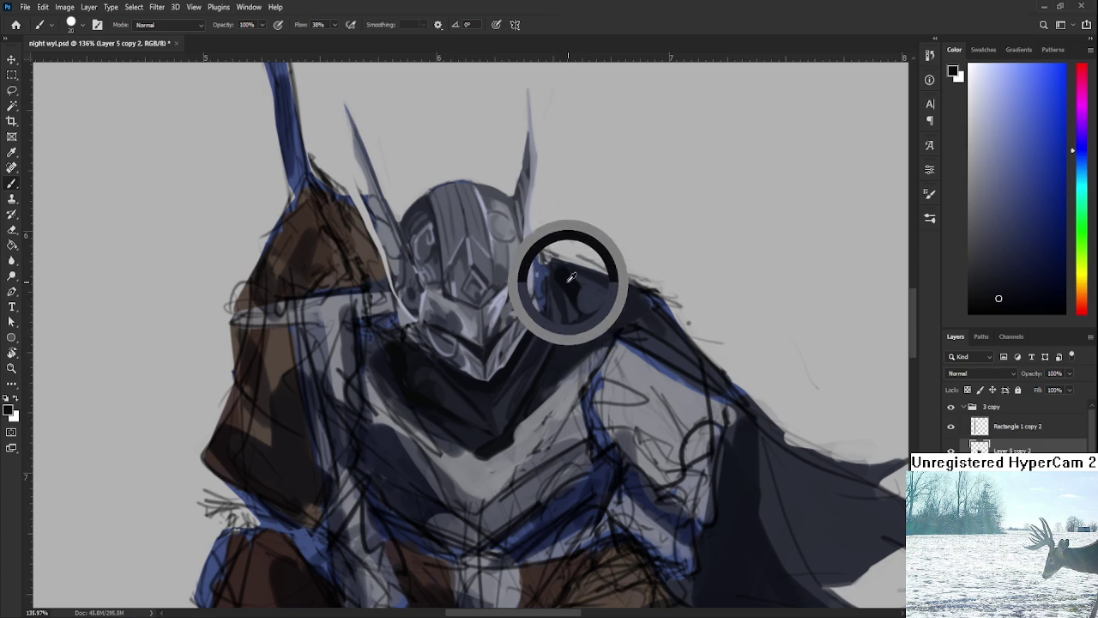
key("bracketleft")
key("bracketleft")
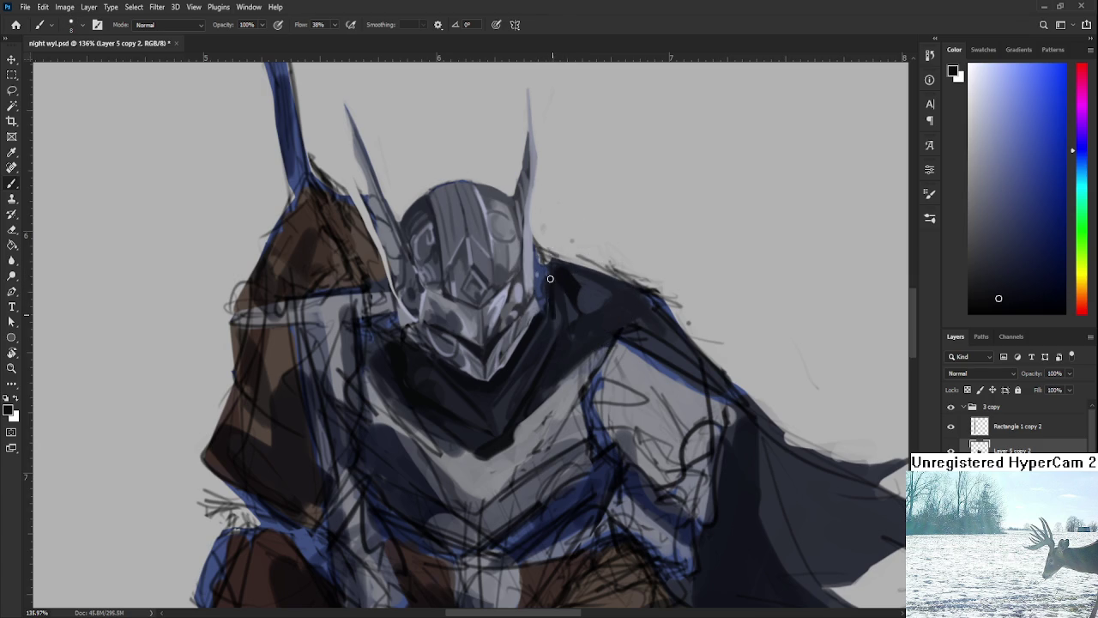
Paint darker shading across the upper shoulder of the cape
left_click(563, 312, "alt")
left_click(579, 275, "alt")
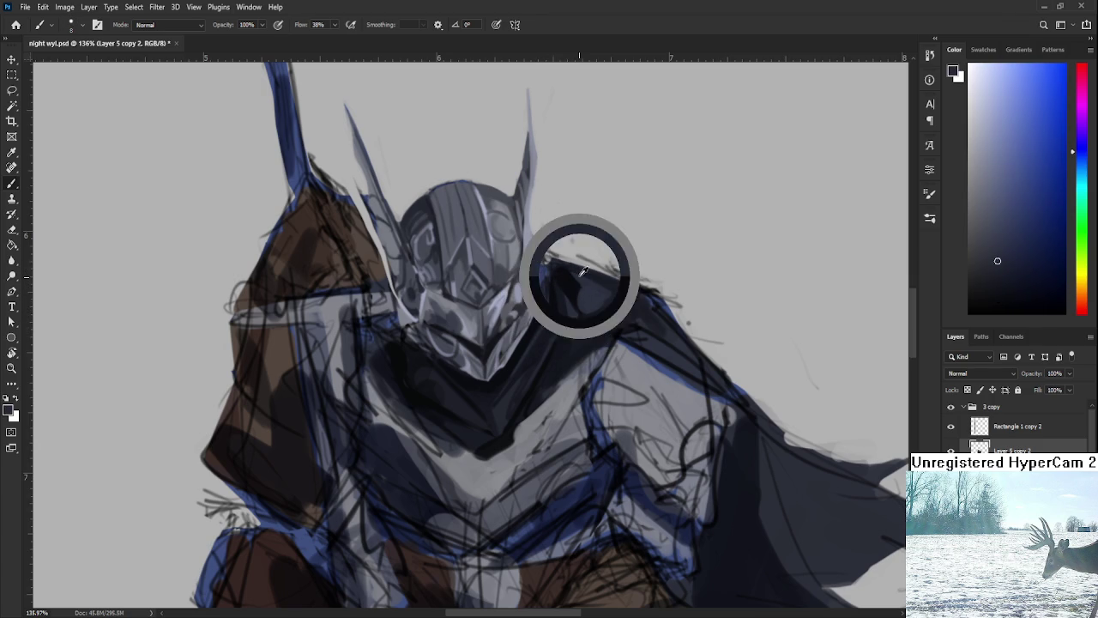
left_click(577, 274, "alt")
left_click(562, 289, "alt")
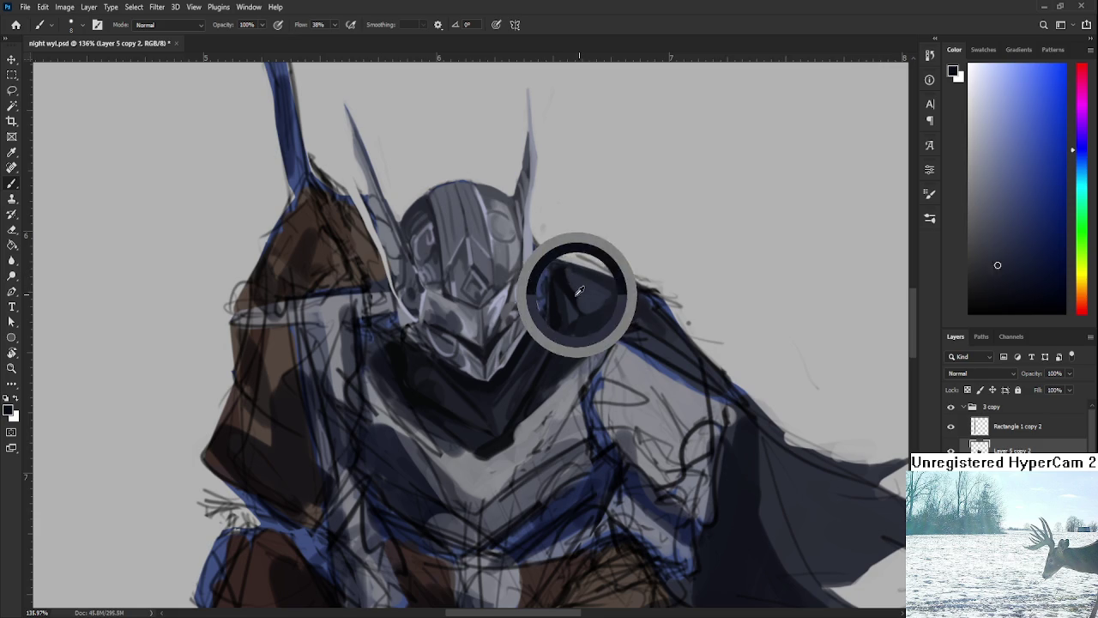
left_click(562, 290, "alt")
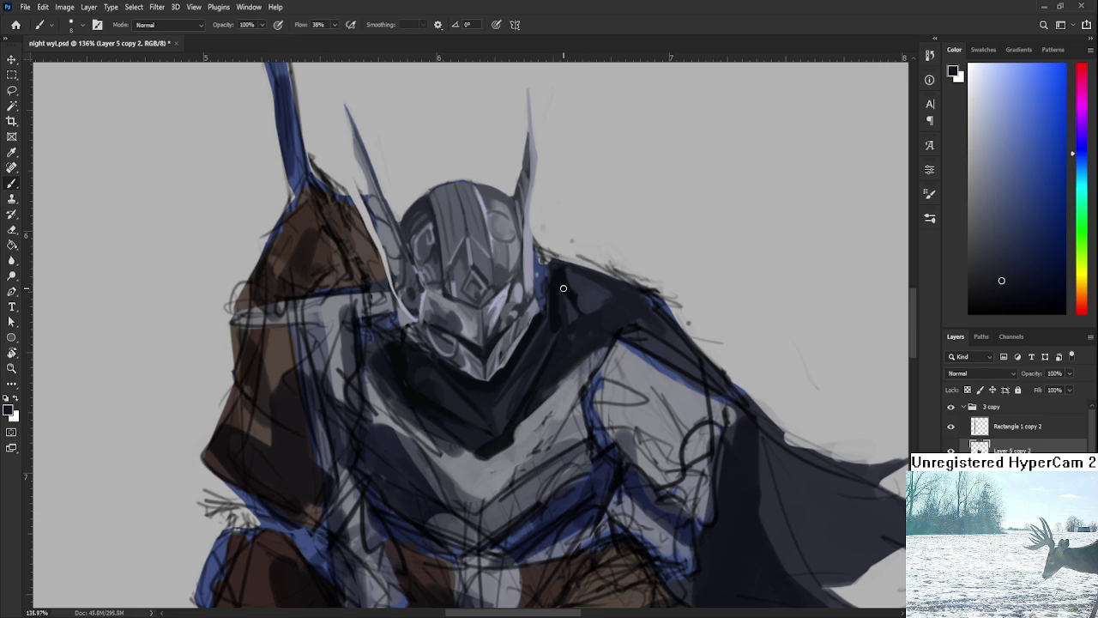
left_click(564, 318, "alt")
left_click(559, 296, "alt")
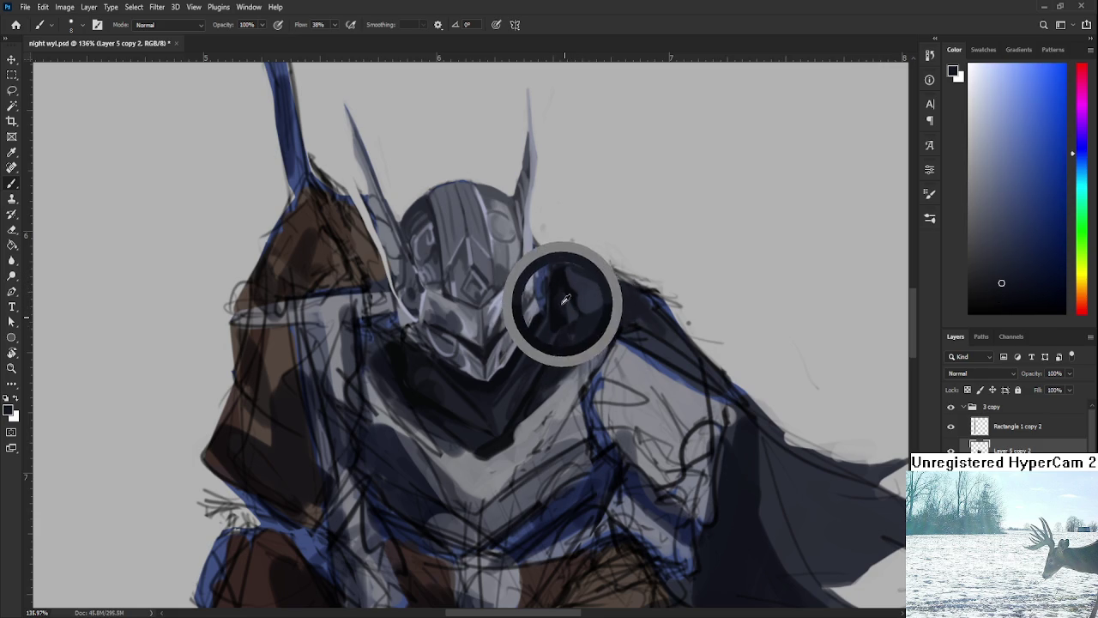
left_click(566, 289, "alt")
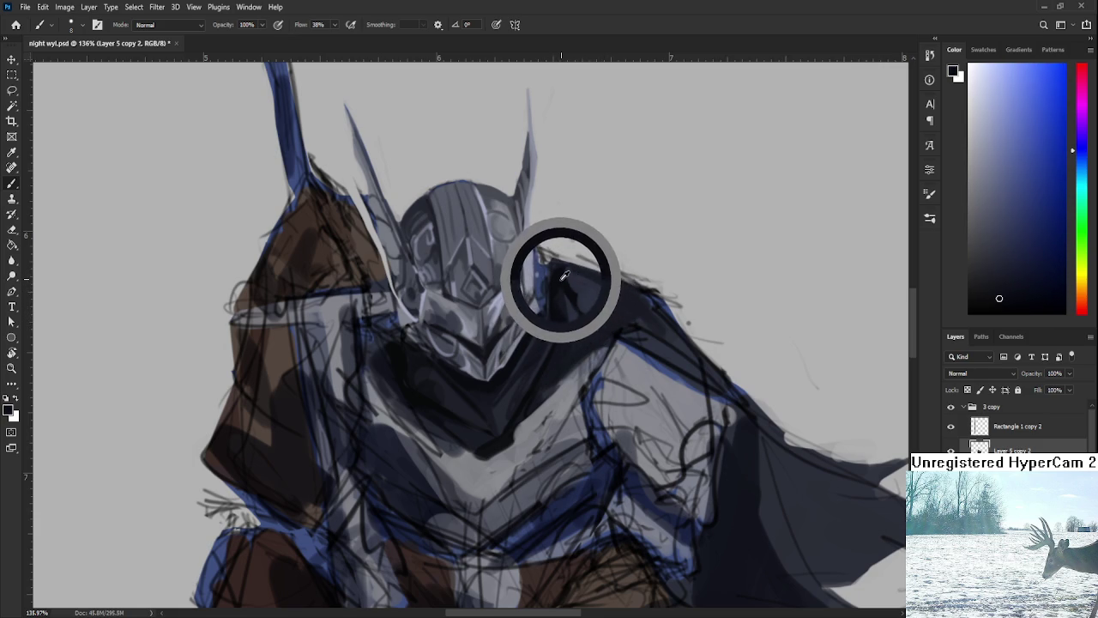
left_click(578, 277, "alt")
left_click(556, 254, "alt")
left_click_drag(557, 261, 613, 295)
Pick lighter and darker shoulder tones to smooth the cape shading
left_click(578, 277, "alt")
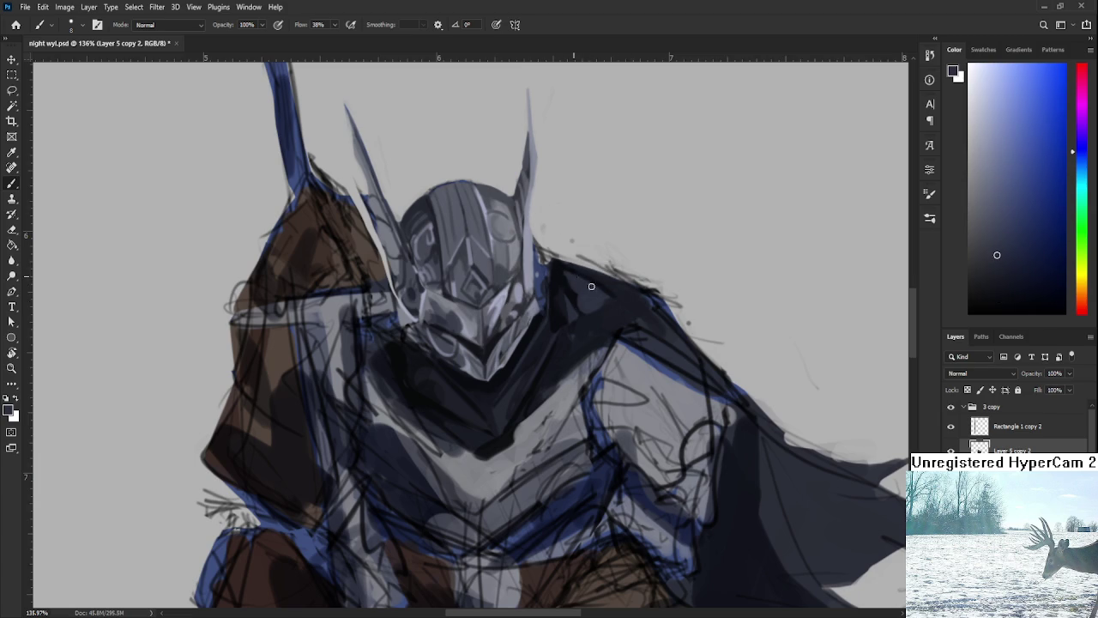
left_click(623, 294, "alt")
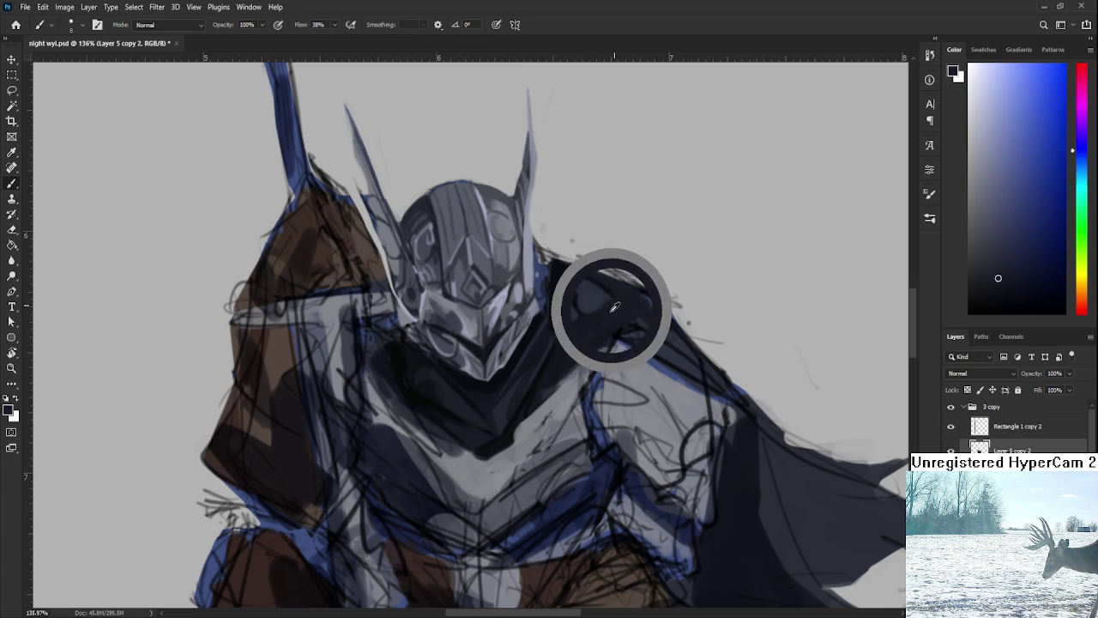
left_click(604, 309, "alt")
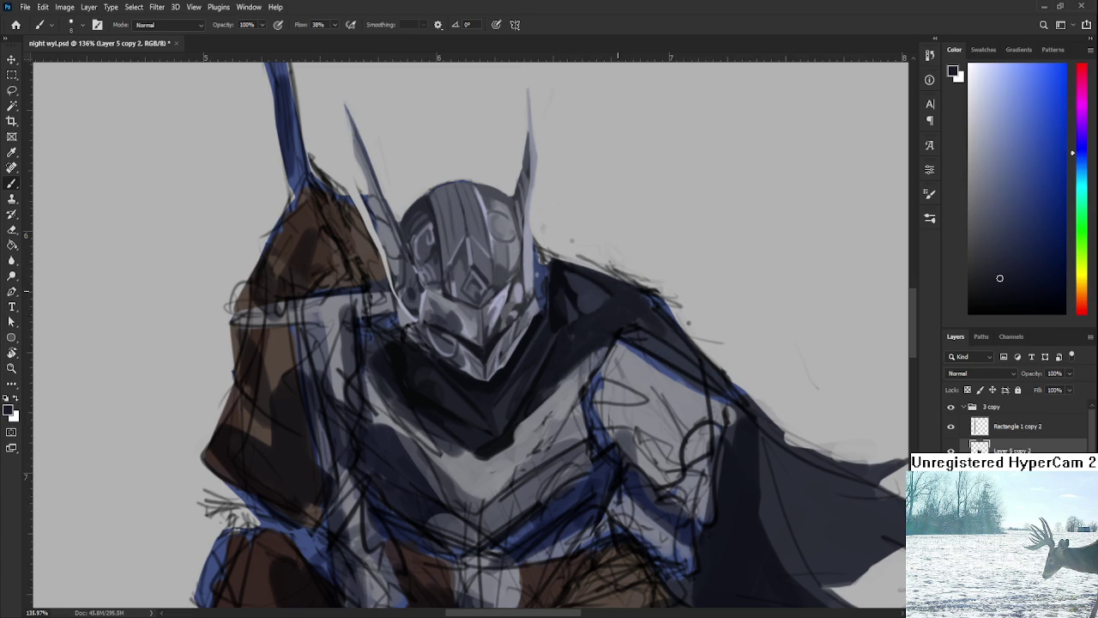
left_click(568, 283, "alt")
scroll(601, 283, "down", 1)
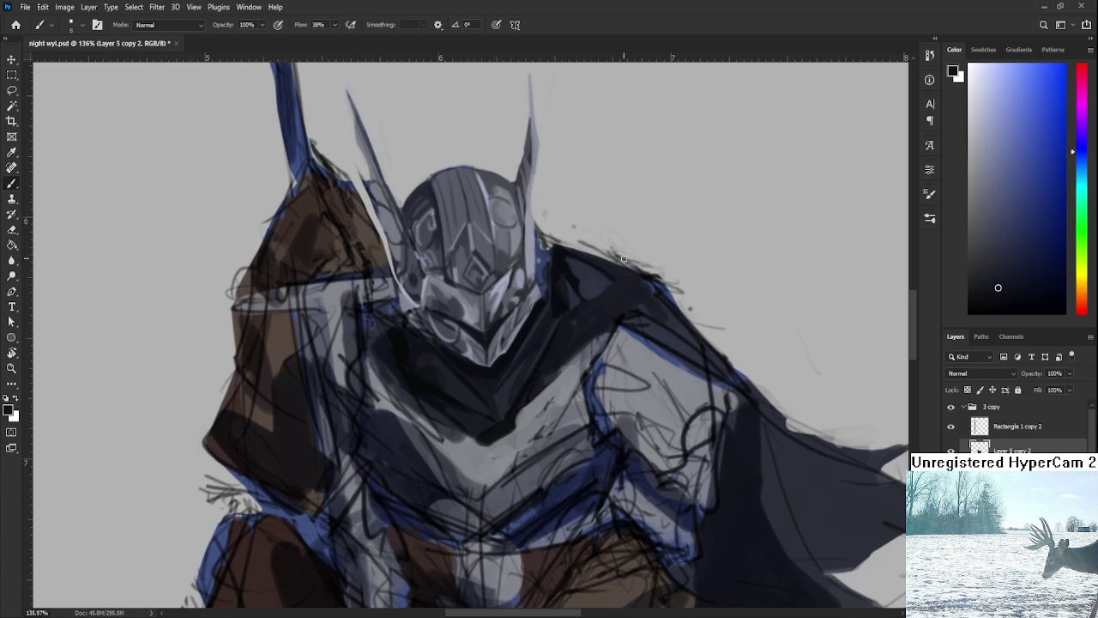
Paint dark shading strokes on the figure and sample lighter shoulder tones
left_click(562, 260, "alt")
left_click(597, 300, "alt")
scroll(607, 281, "down", 2)
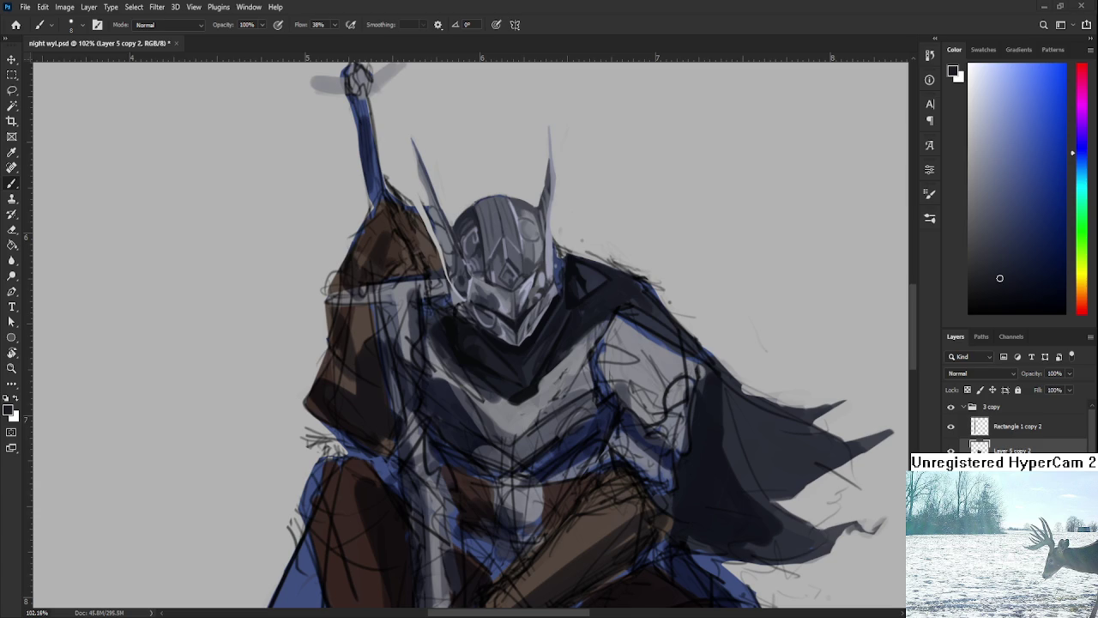
left_click_drag(570, 369, 579, 354)
left_click(586, 342, "alt")
left_click(580, 274, "alt")
left_click(597, 266, "alt")
left_click(599, 261, "alt")
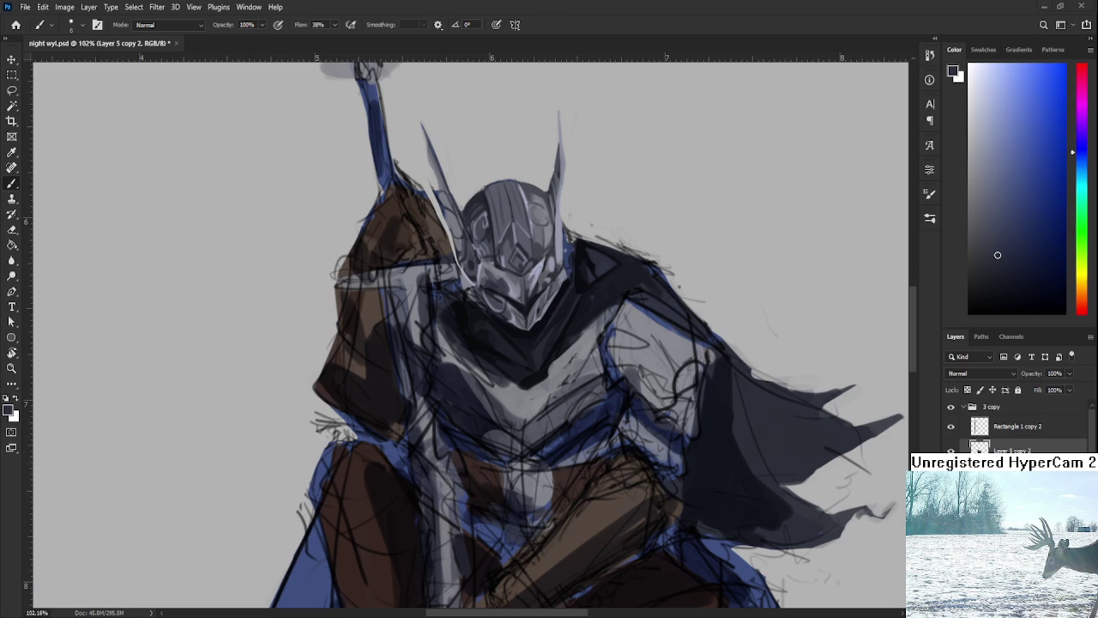
Zoom out to 102% and sample the dark V-shaped collar shadow
scroll(655, 423, "down", 2)
scroll(635, 404, "down", 1)
scroll(609, 377, "up", 2)
scroll(588, 358, "up", 2)
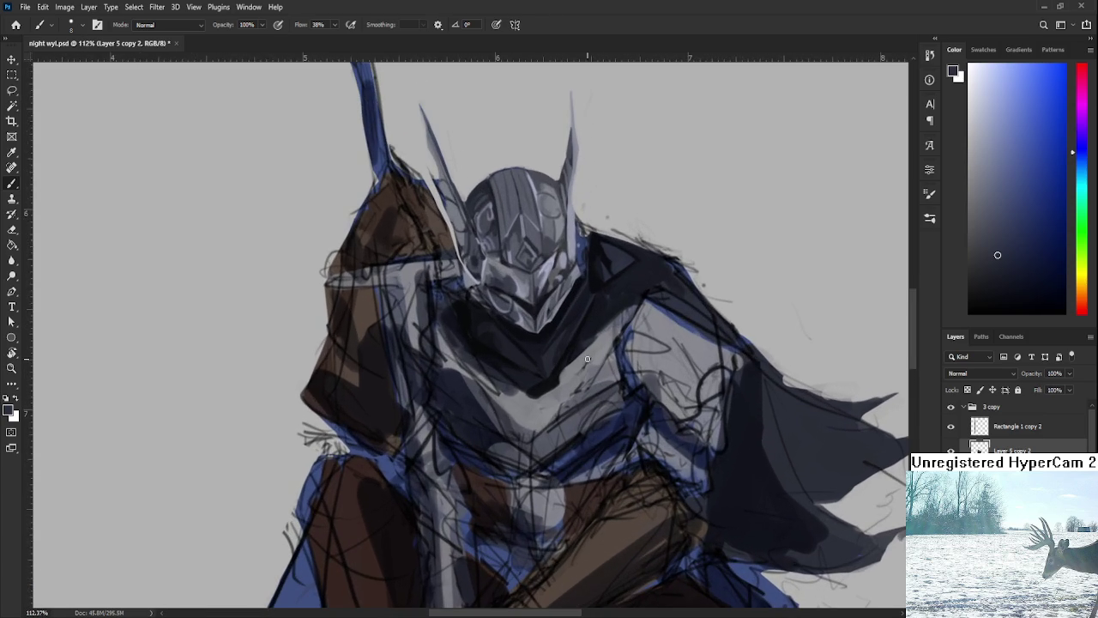
left_click(544, 390, "alt")
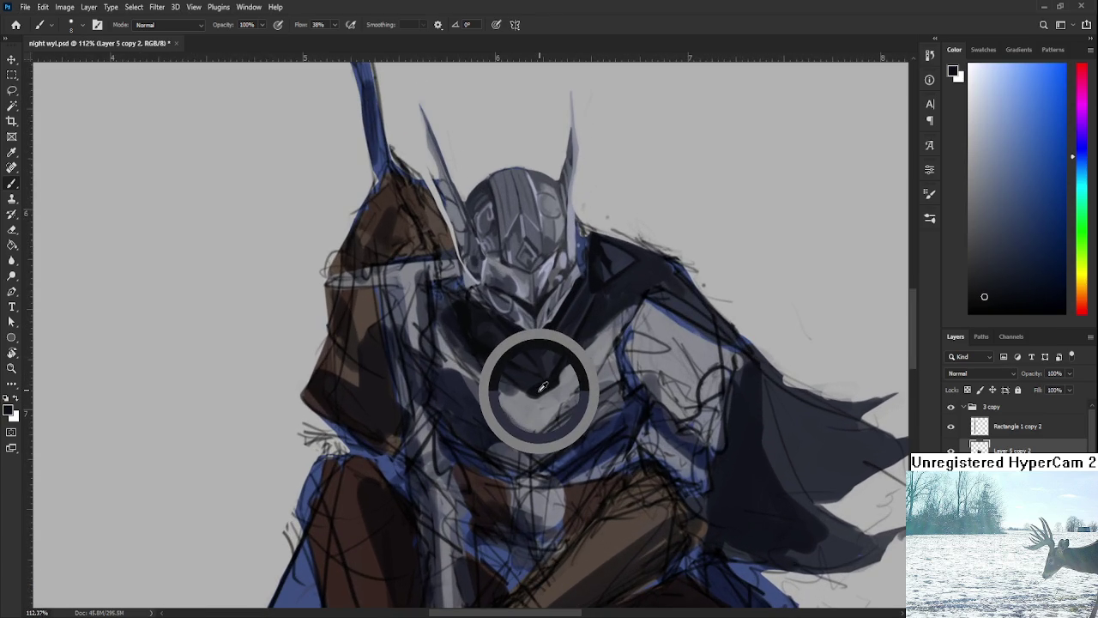
left_click_drag(542, 387, 555, 378)
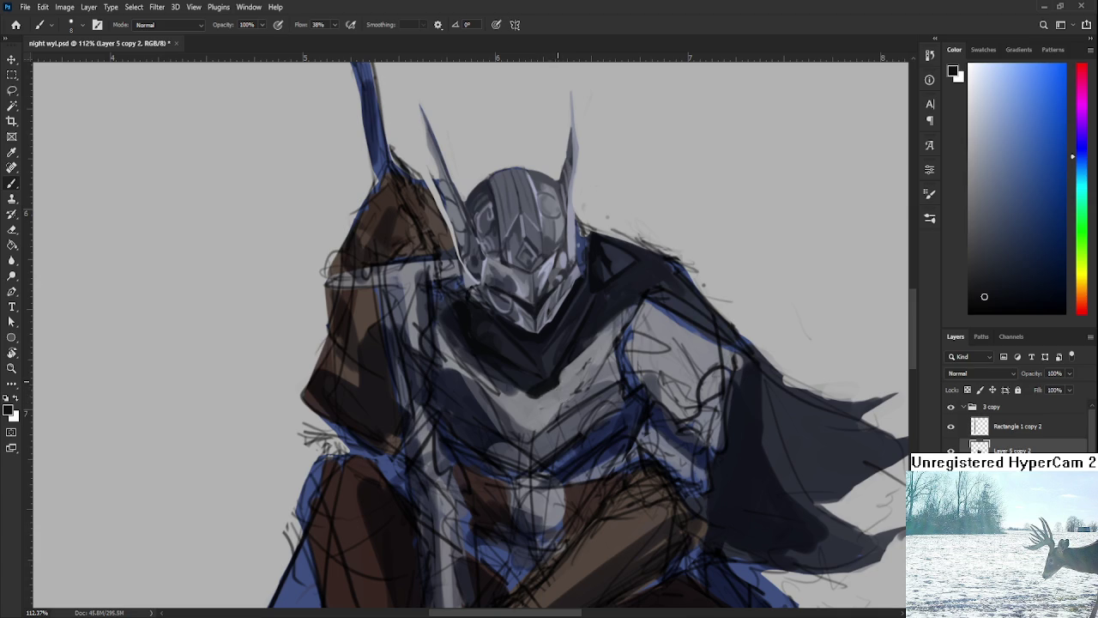
Sample medium greys and lighter blue-greys across the chest plate
left_click(537, 401, "alt")
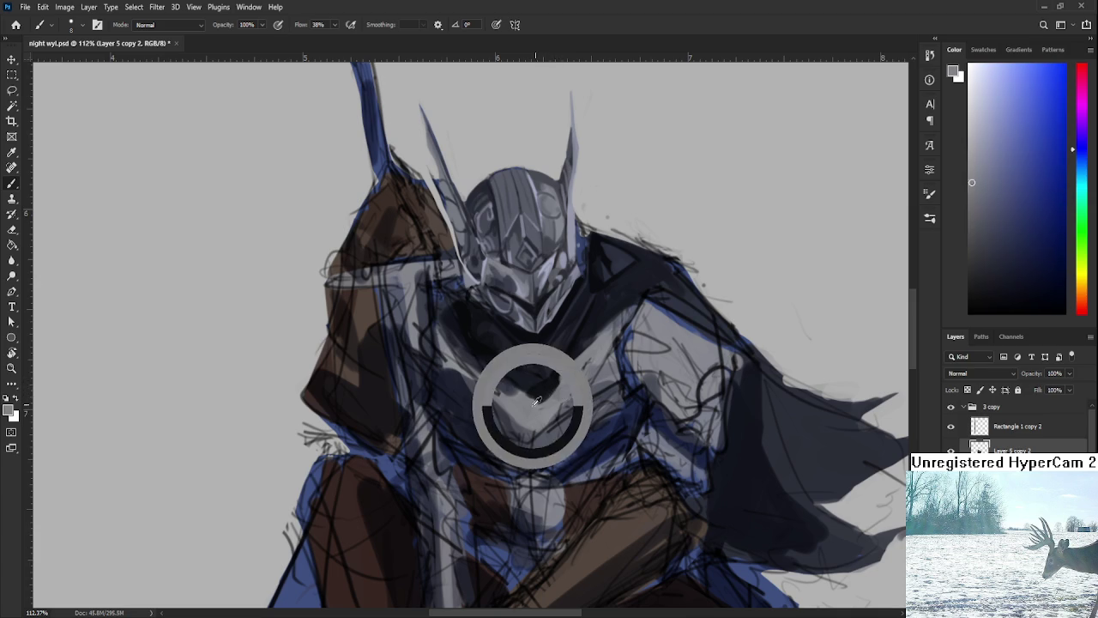
left_click(548, 394, "alt")
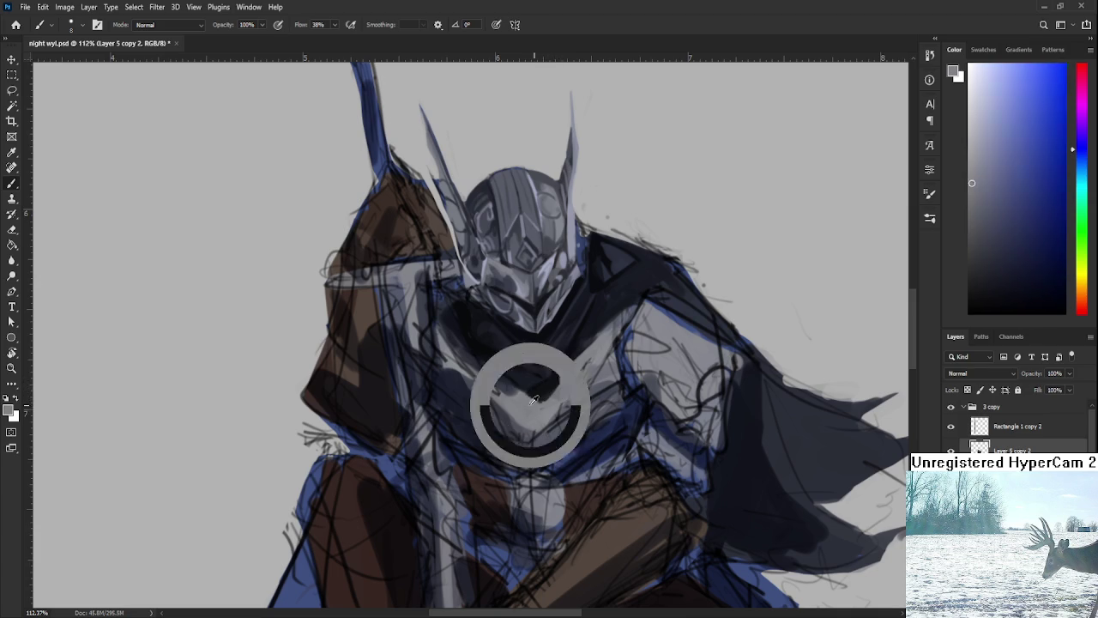
left_click(554, 396, "alt")
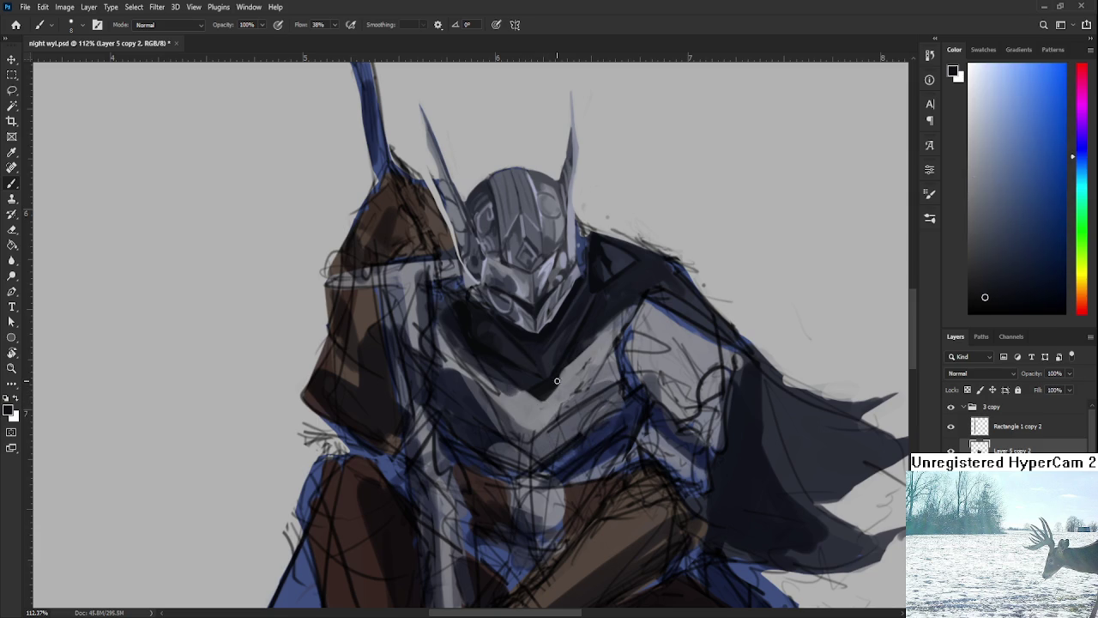
left_click(528, 395, "alt")
left_click(530, 387, "alt")
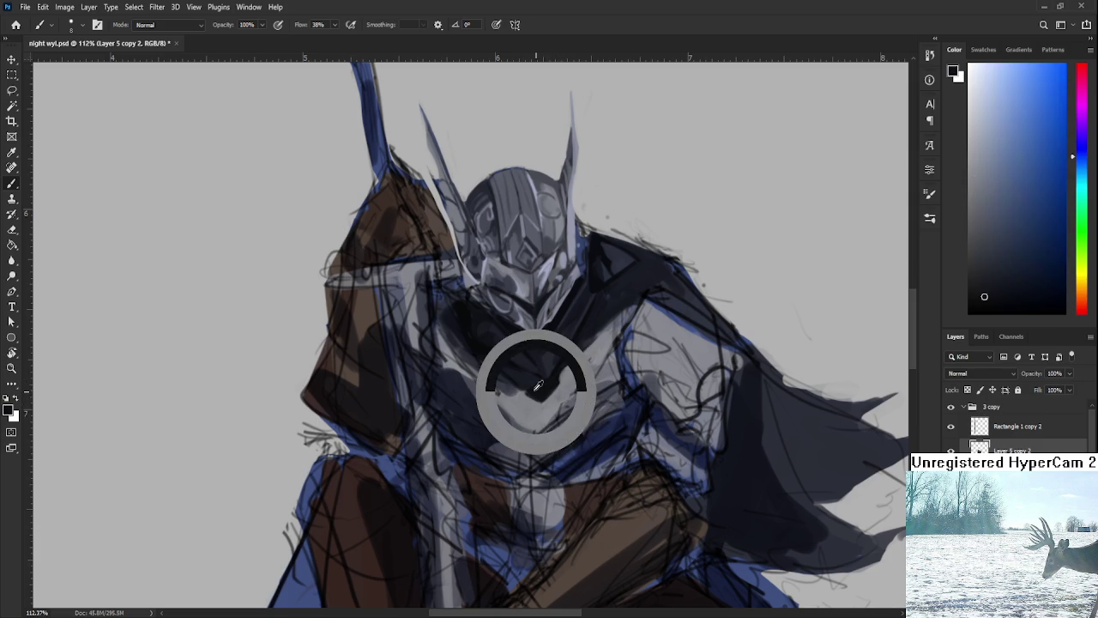
left_click_drag(529, 382, 526, 399)
left_click(526, 399, "alt")
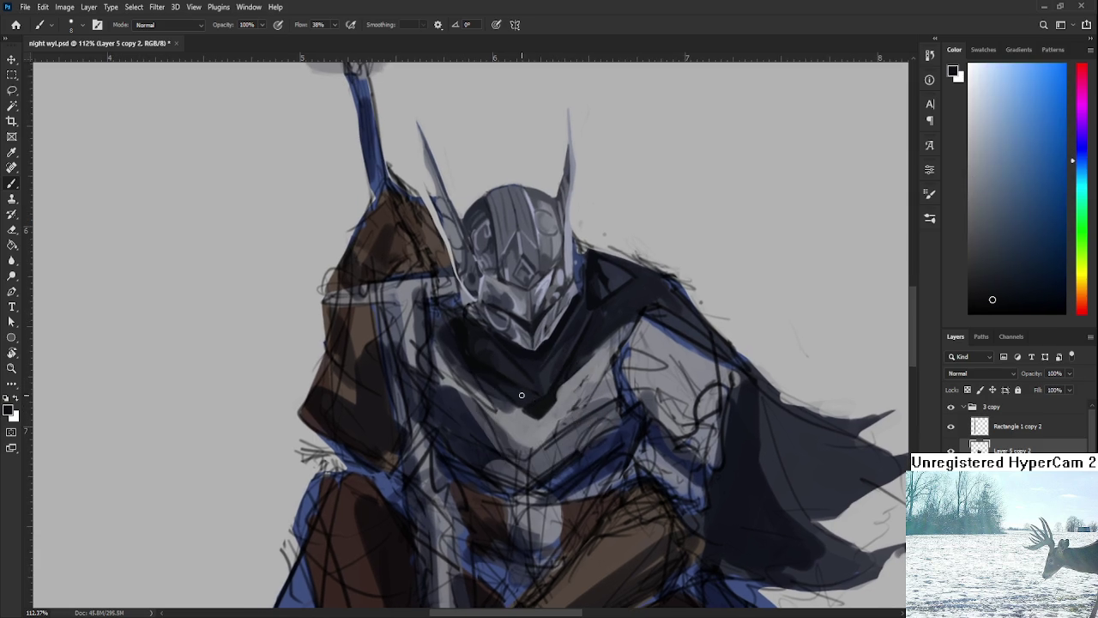
left_click(526, 400, "alt")
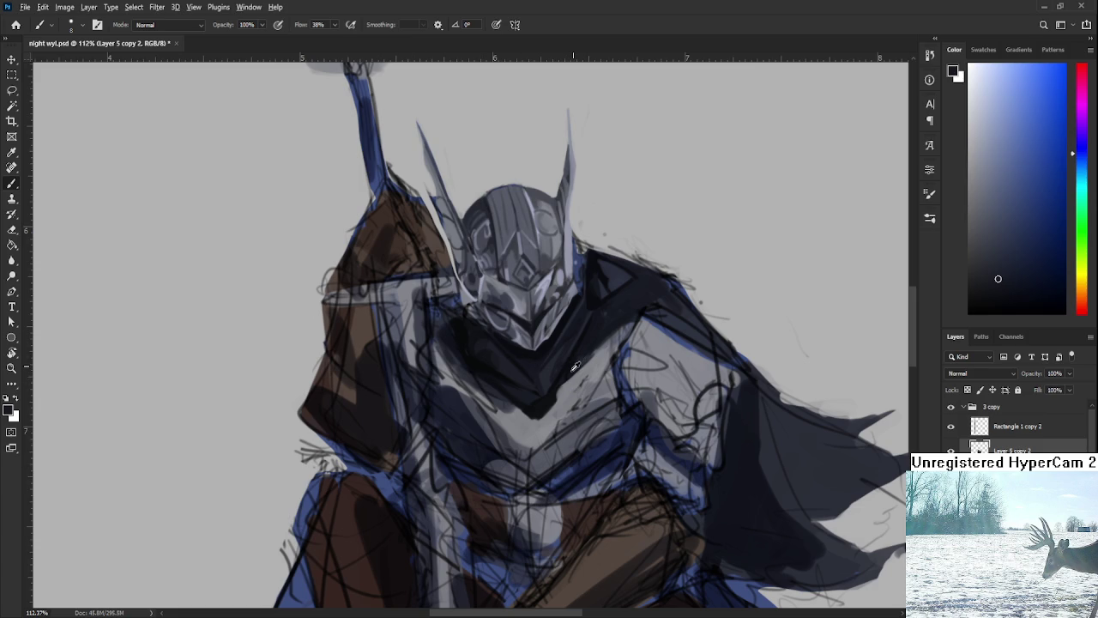
Deepen the collar shadow and pick lighter greys for the chest plate
left_click(556, 387, "alt")
left_click_drag(556, 387, 536, 399)
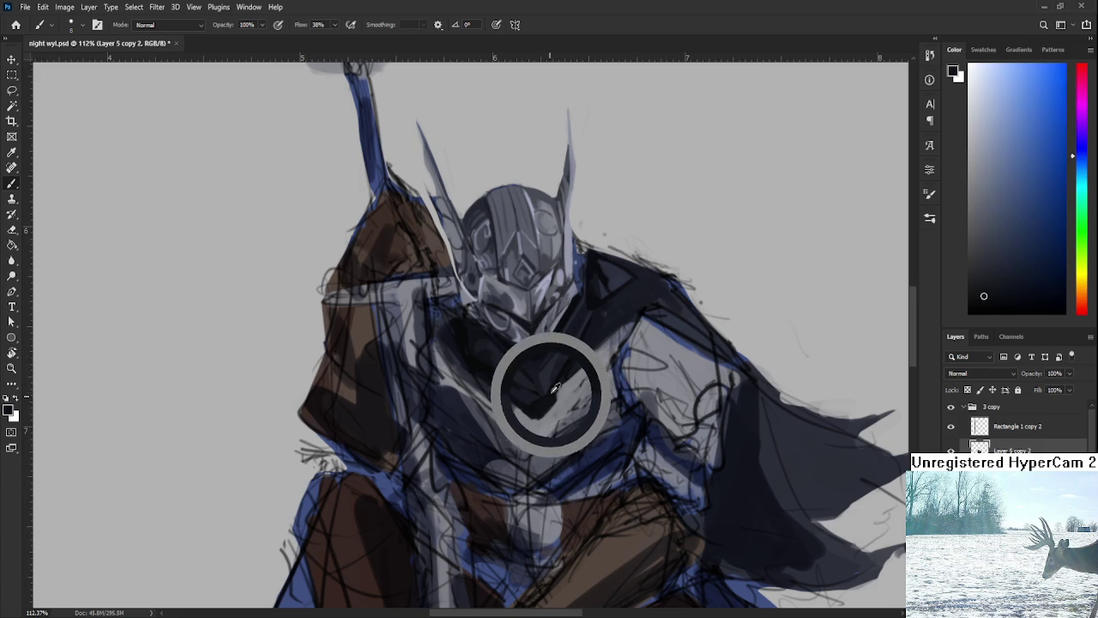
left_click(591, 343, "alt")
left_click(562, 365, "alt")
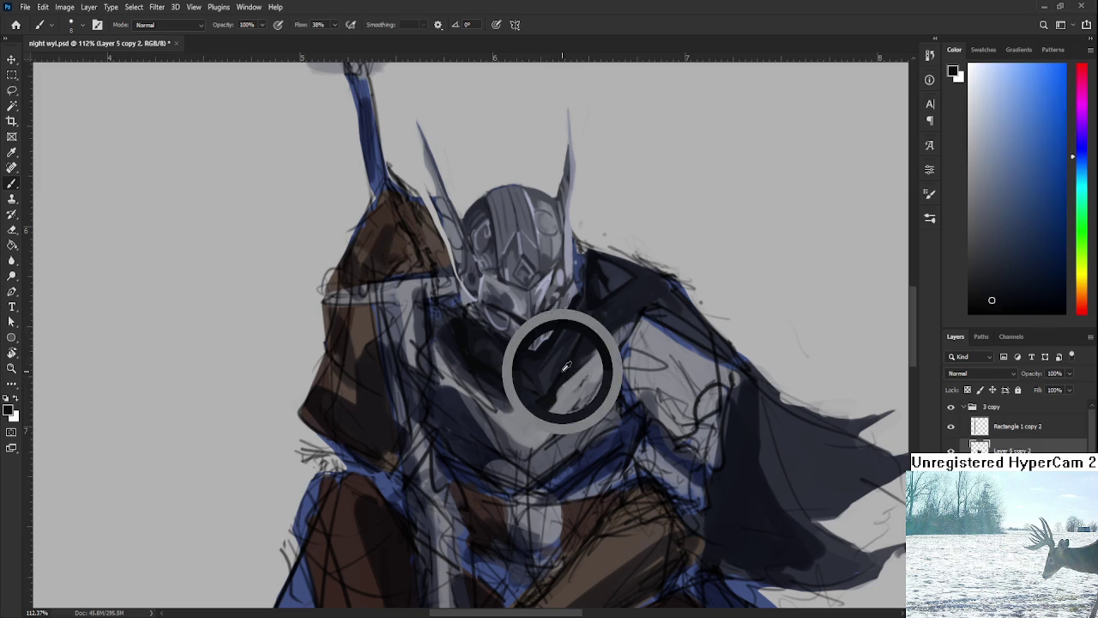
left_click(558, 388, "alt")
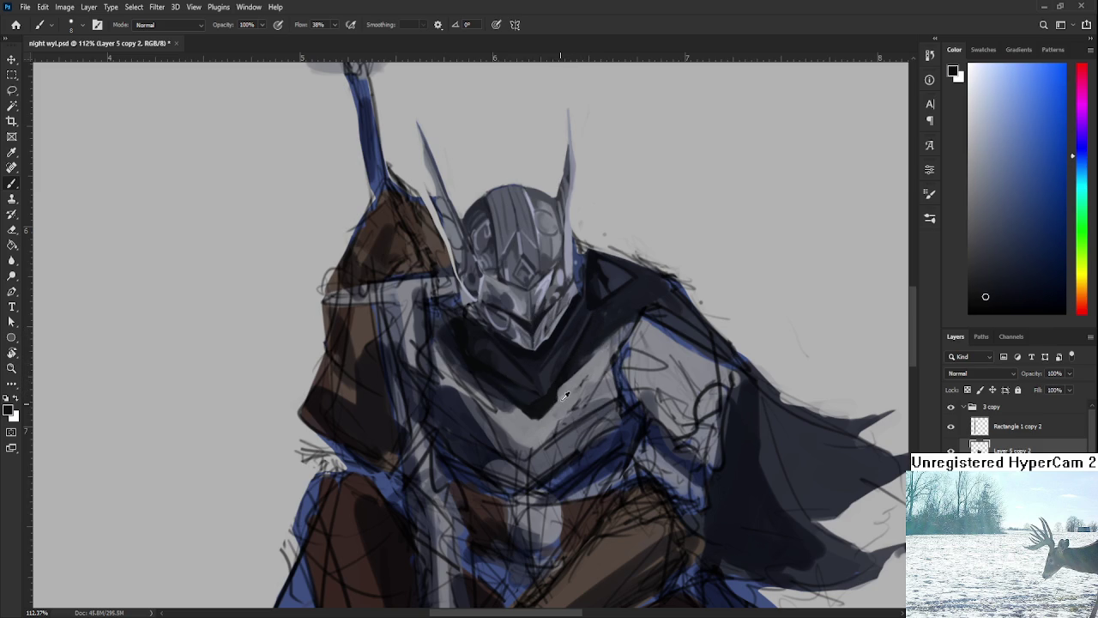
left_click(558, 391, "alt")
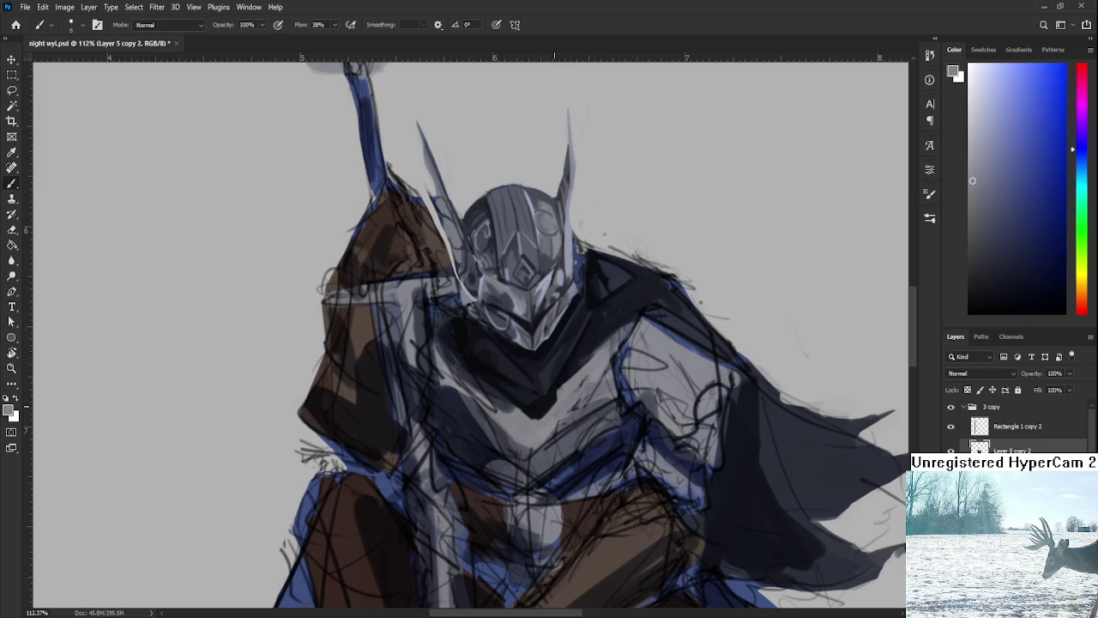
Sample dark and lighter tones to shade the right shoulder
left_click_drag(627, 344, 655, 373)
left_click(627, 285, "alt")
left_click(638, 293, "alt")
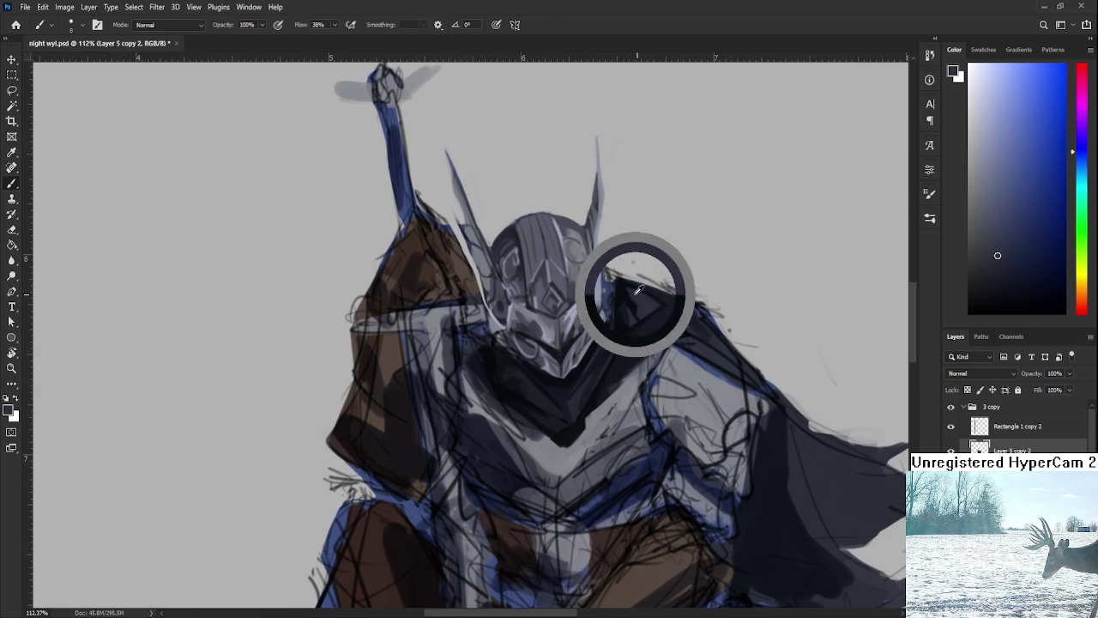
left_click(627, 287, "alt")
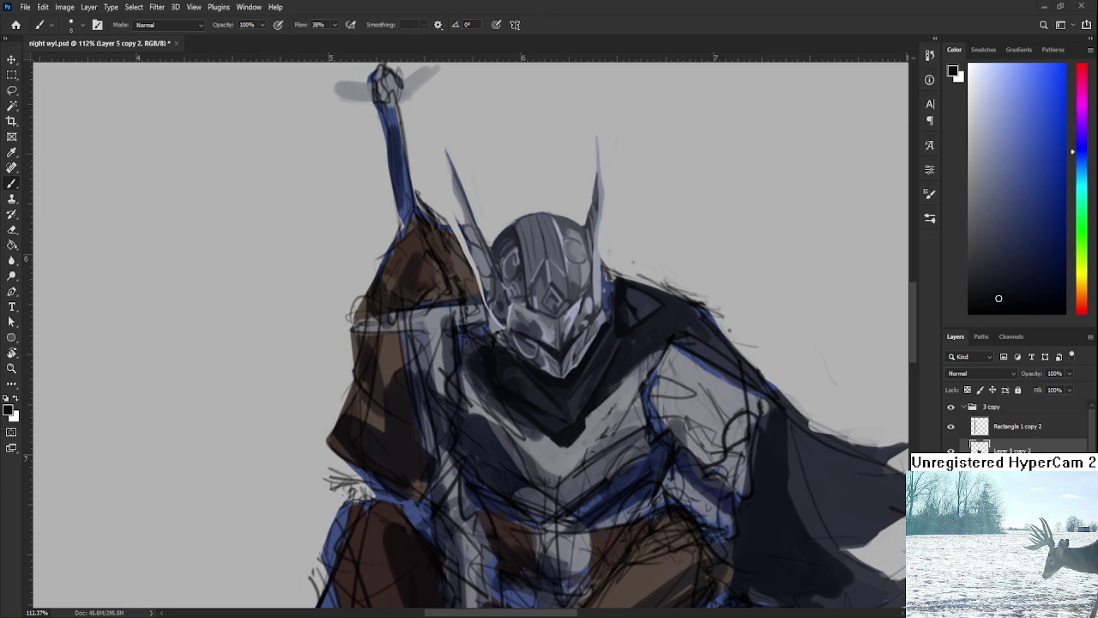
Sample mid and lighter greys from the knight's chest plate
scroll(592, 396, "down", 2)
scroll(593, 396, "down", 2)
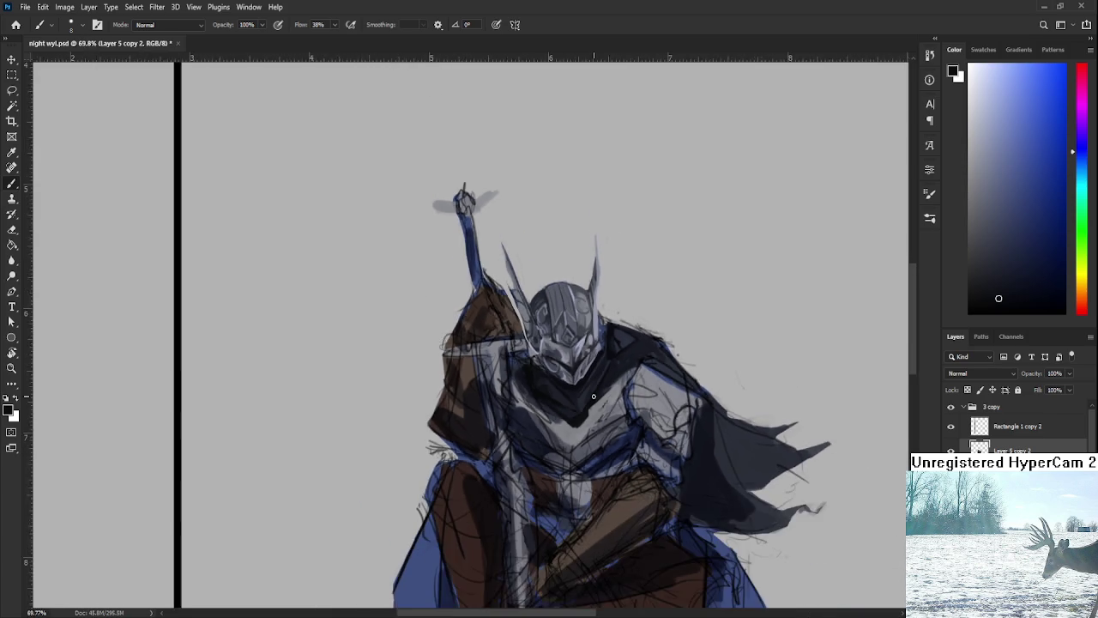
scroll(593, 395, "down", 1)
scroll(621, 390, "down", 1)
scroll(621, 390, "up", 4)
scroll(621, 390, "up", 1)
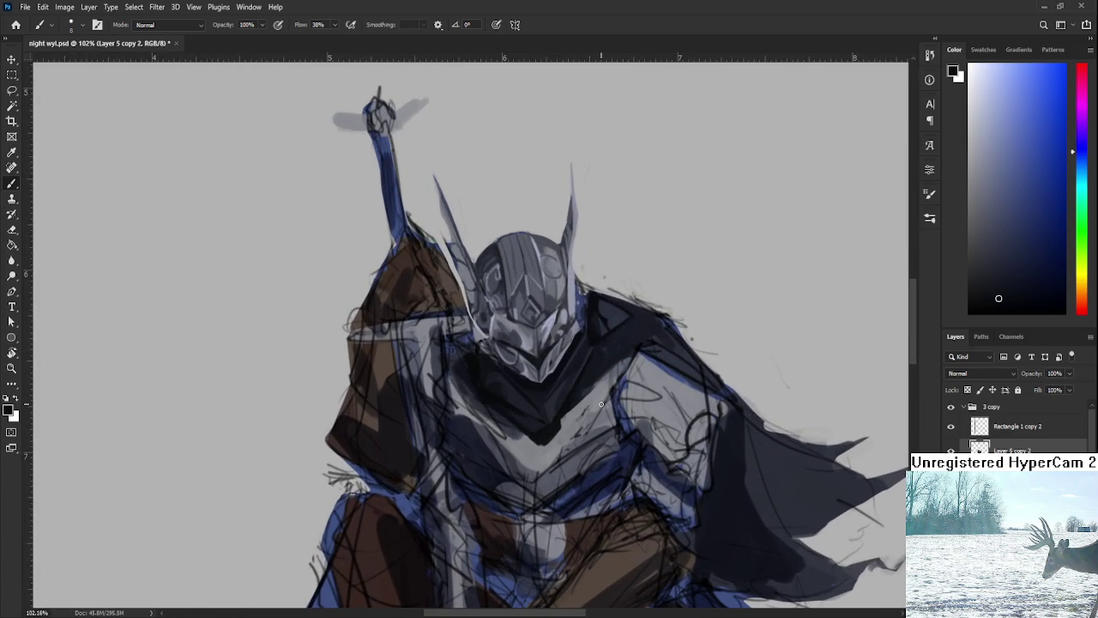
left_click(521, 431, "alt")
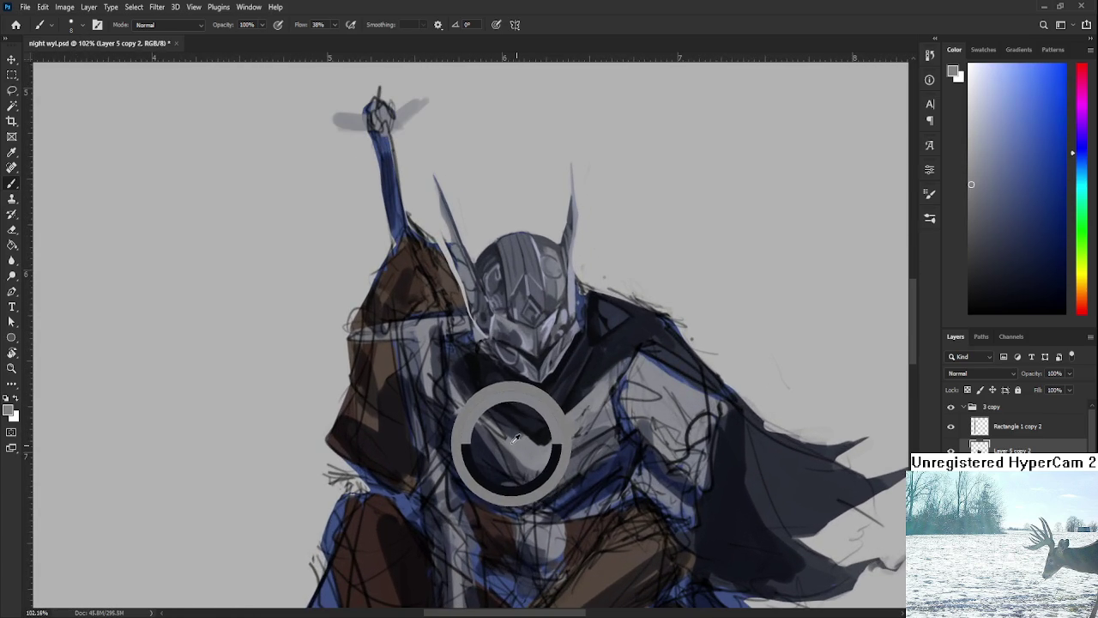
left_click_drag(518, 442, 514, 439)
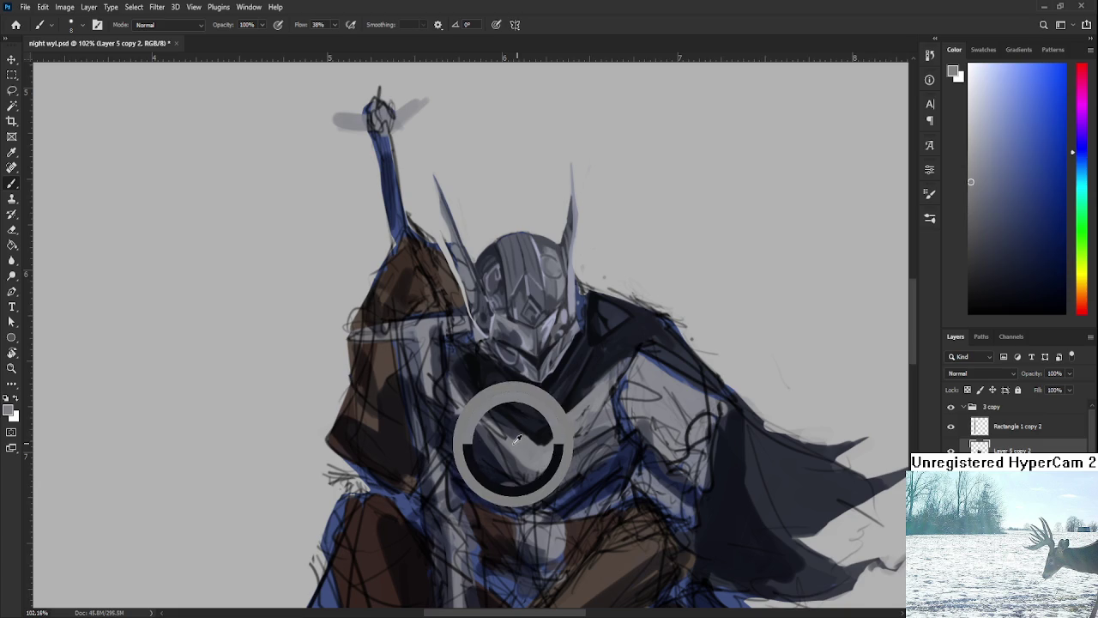
left_click_drag(515, 439, 503, 440)
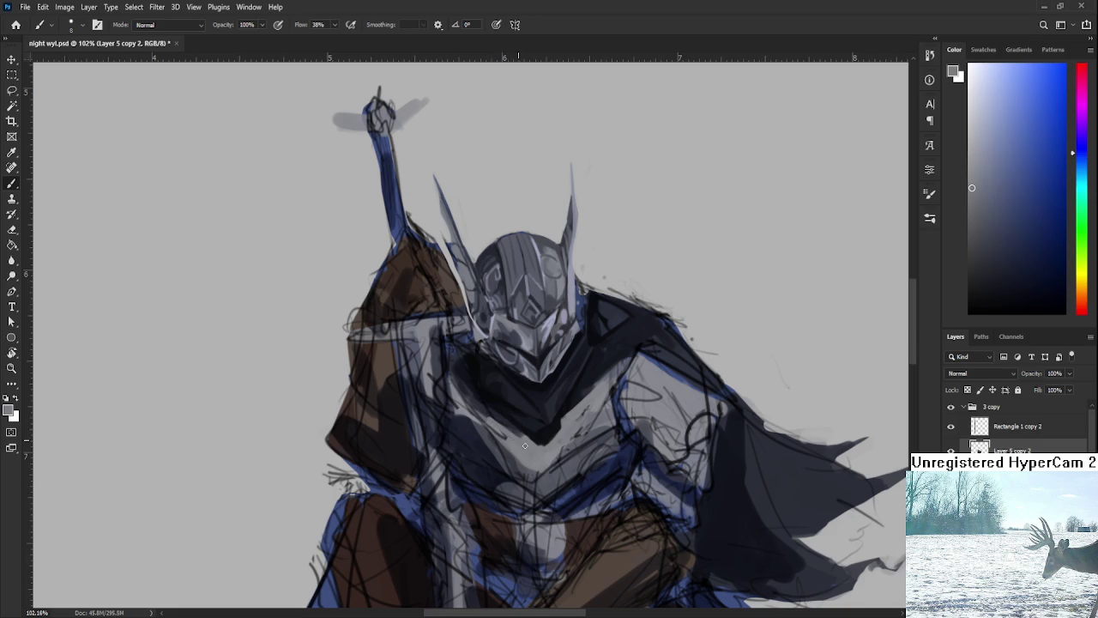
left_click(515, 441, "alt")
Sample near-black from the collar shadow and mid-greys along the chest and collar edge
left_click(539, 448, "alt")
left_click(533, 435, "alt")
left_click(552, 433, "alt")
left_click(563, 433, "alt")
left_click(529, 440, "alt")
left_click(529, 439, "alt")
left_click(541, 435, "alt")
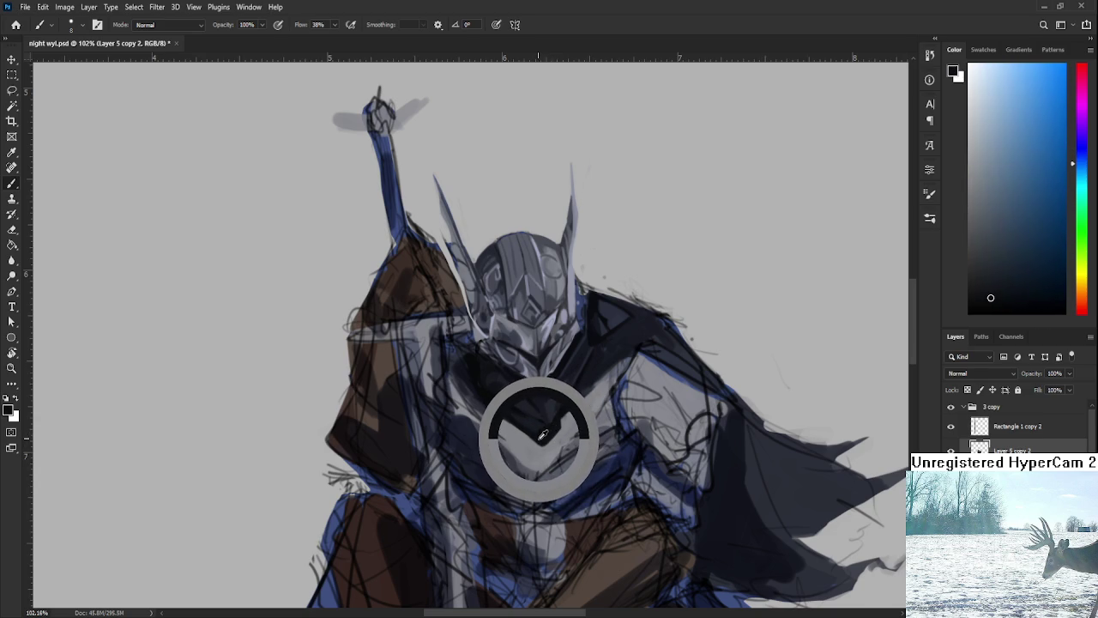
left_click_drag(541, 433, 545, 429)
left_click(541, 434, "alt")
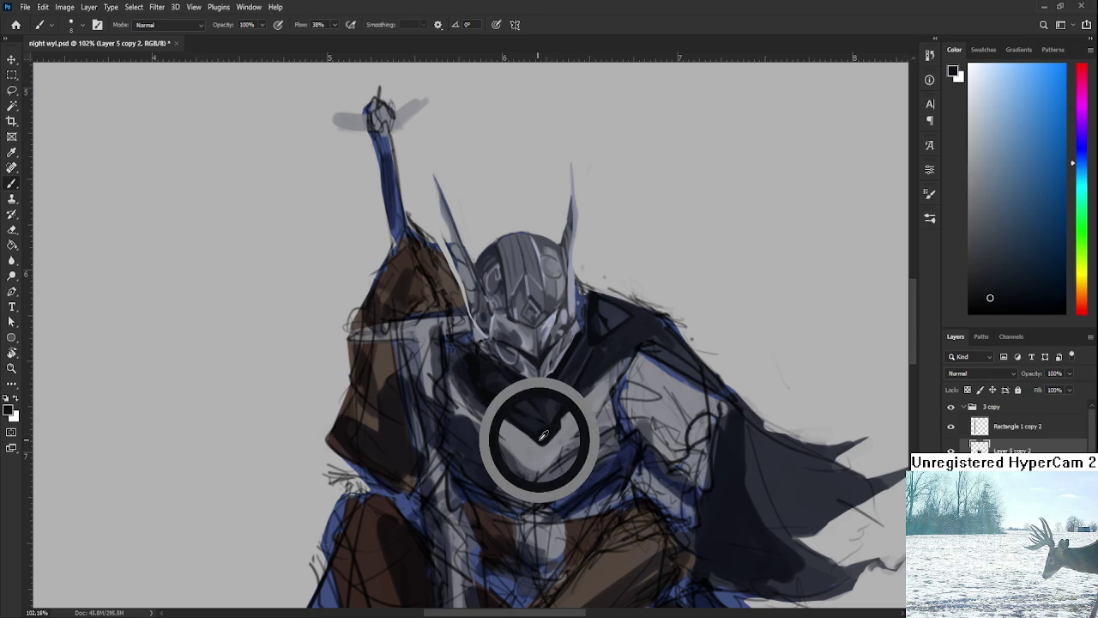
Sample light grey, dark blue-grey and near-black shadow tones from the upper armour
left_click(489, 420, "alt")
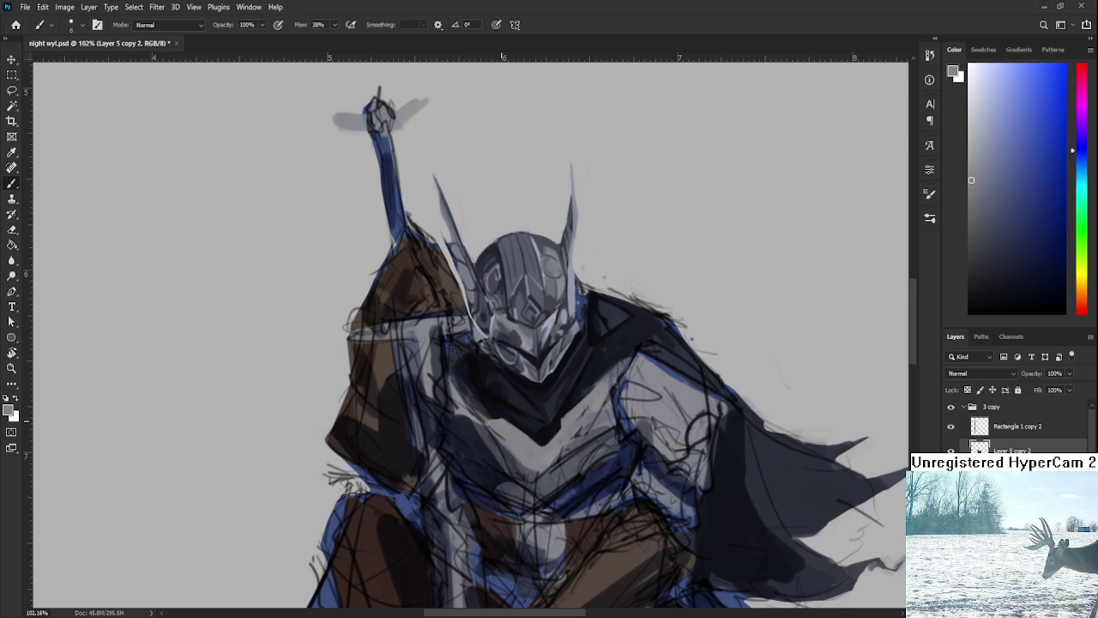
left_click(493, 402, "alt")
left_click(506, 414, "alt")
left_click(512, 442, "alt")
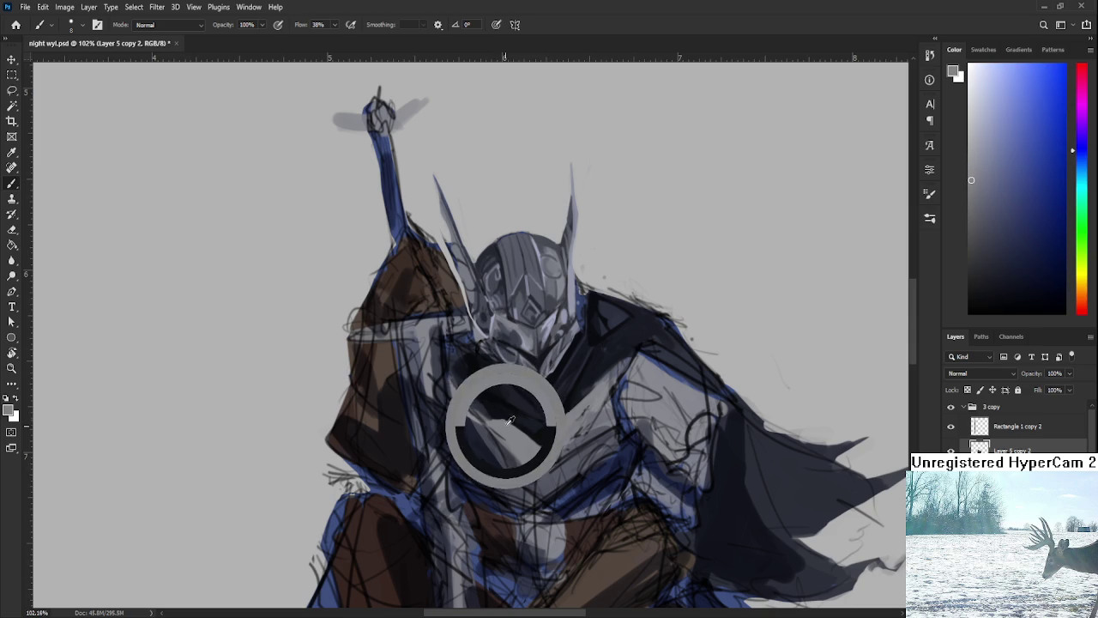
left_click(515, 424, "alt")
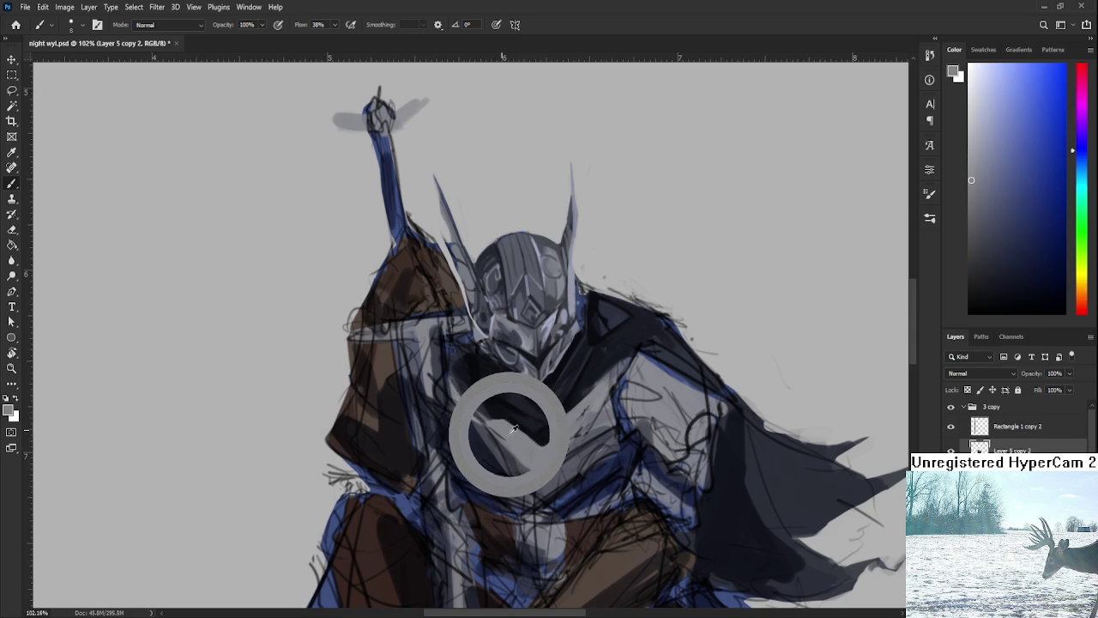
left_click_drag(508, 424, 491, 399)
left_click(495, 401, "alt")
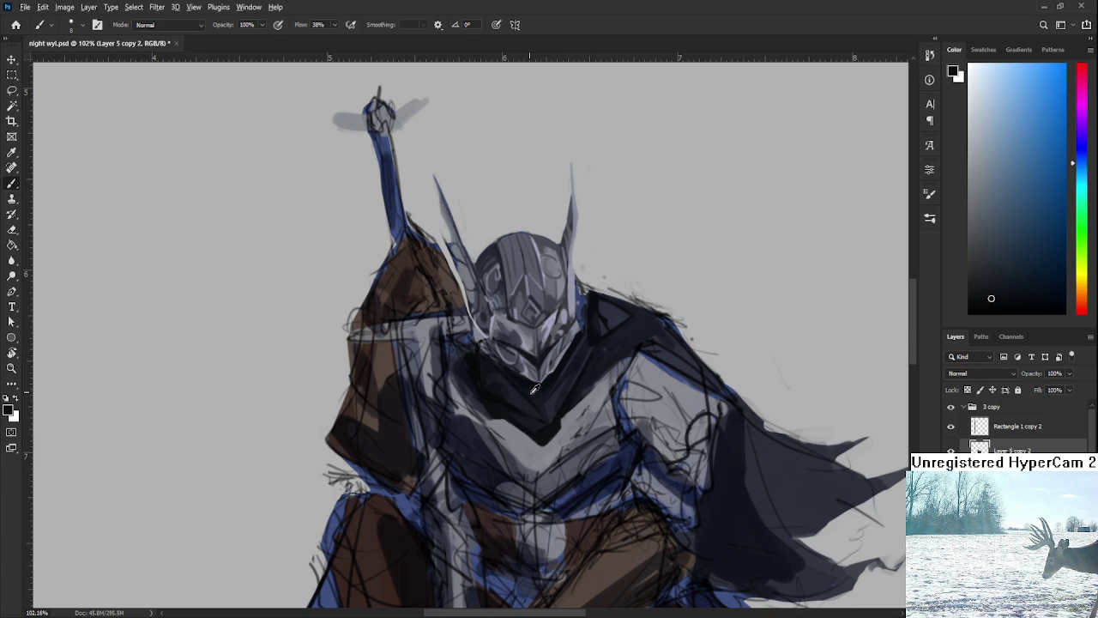
Sample dark tones from the collar and chest plate, bringing the shoulder into view
left_click(529, 424, "alt")
left_click_drag(550, 427, 554, 423)
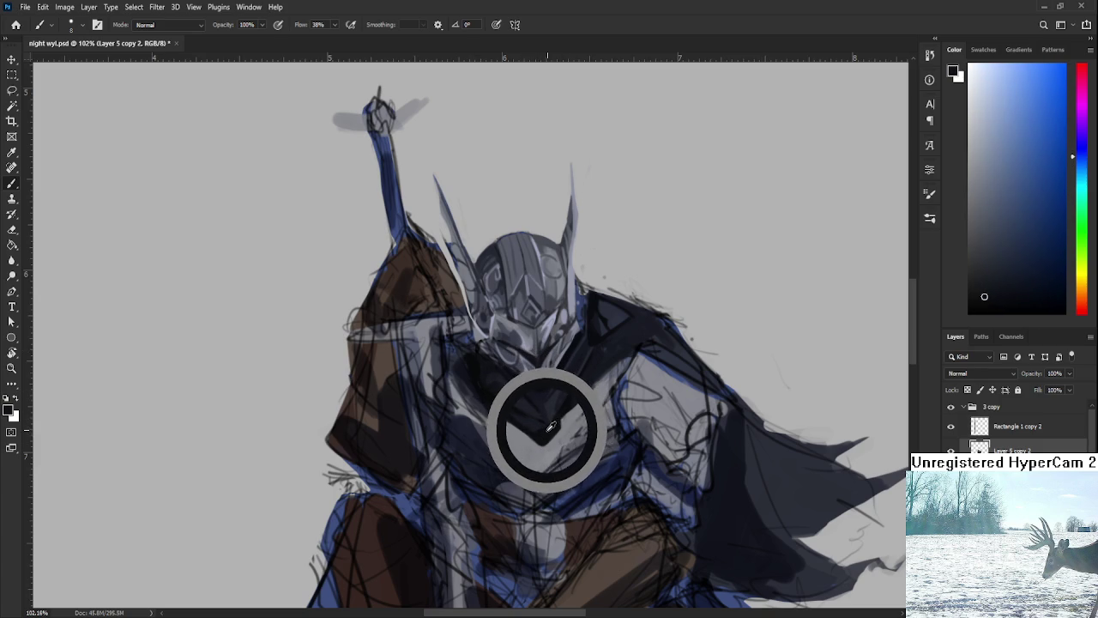
left_click_drag(555, 423, 570, 439)
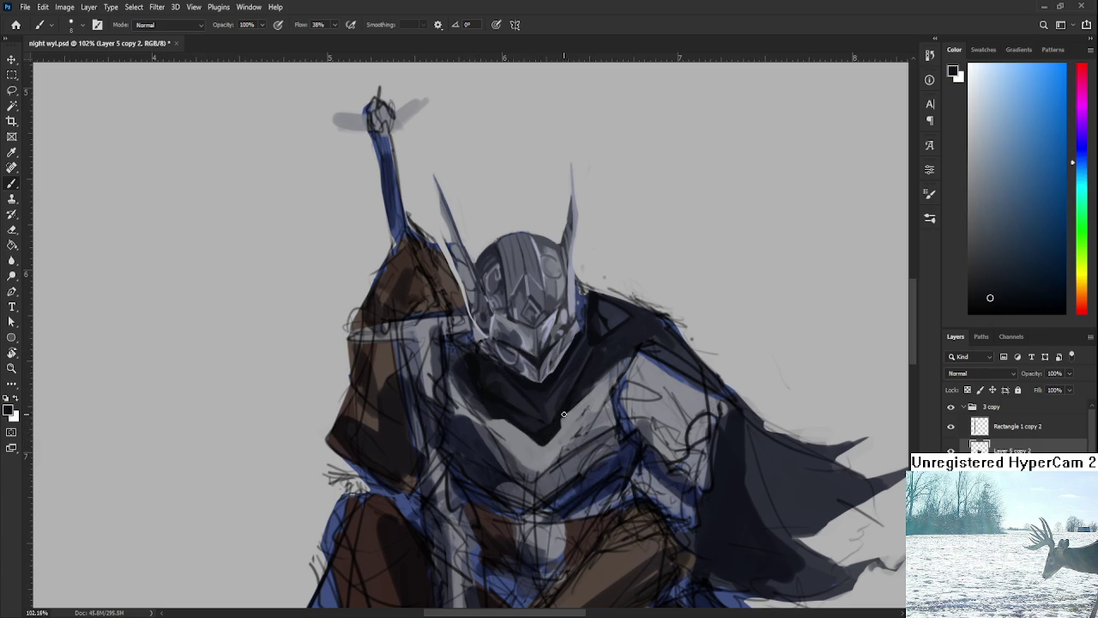
left_click(562, 424, "alt")
left_click_drag(567, 405, 549, 437)
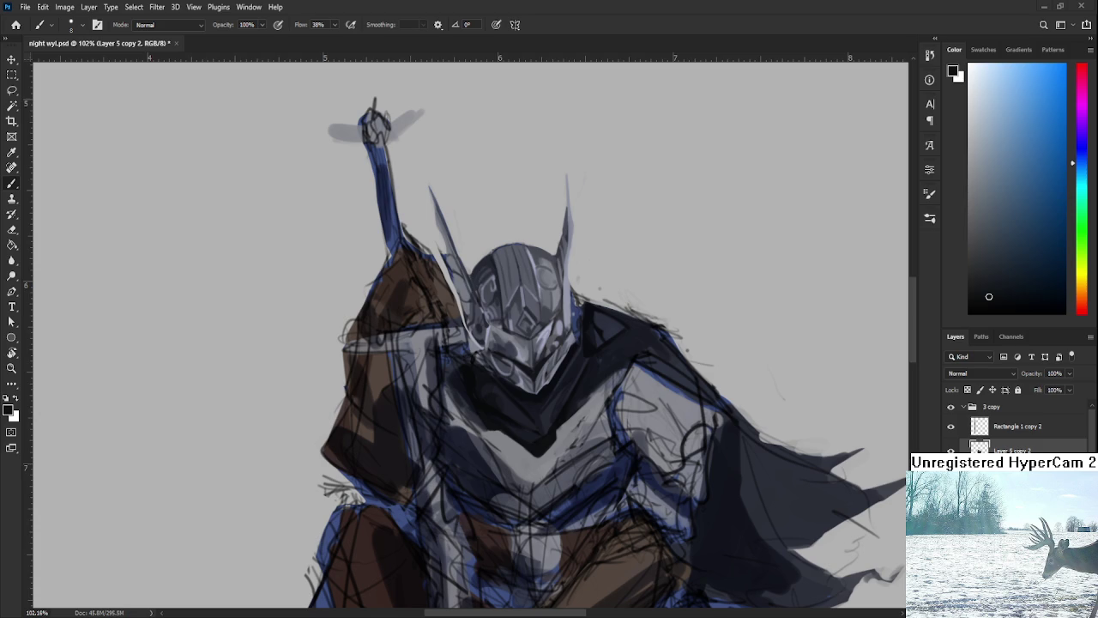
Sample dark shoulder shadow tones beside the cape for the final shading colour
left_click(580, 393, "alt")
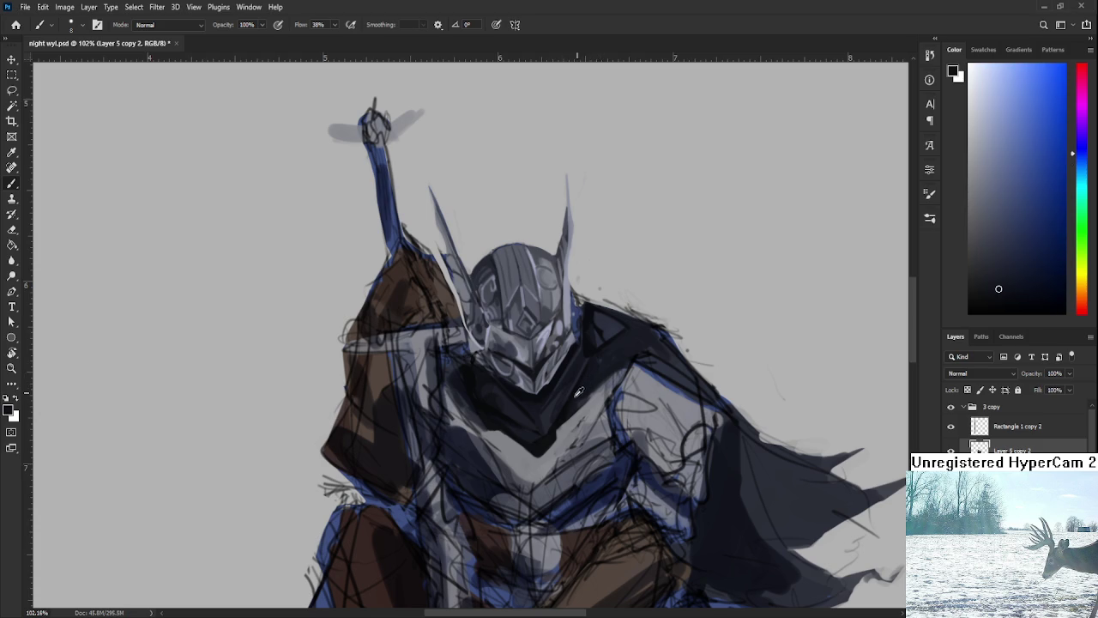
left_click(588, 394, "alt")
left_click(625, 347, "alt")
left_click(606, 360, "alt")
left_click(592, 354, "alt")
left_click(594, 363, "alt")
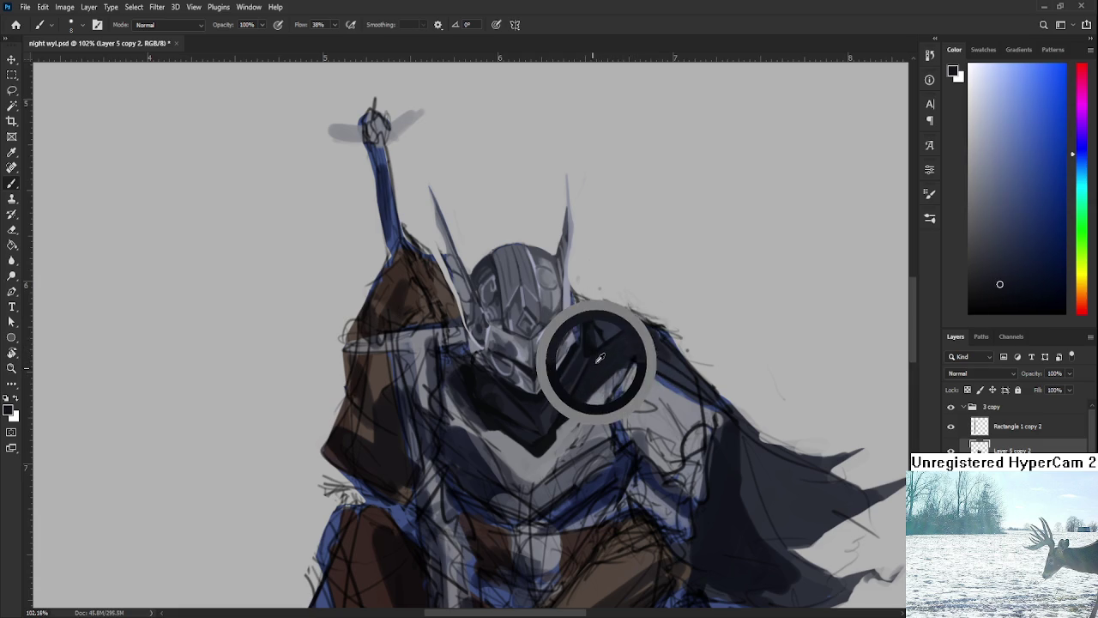
left_click(605, 358, "alt")
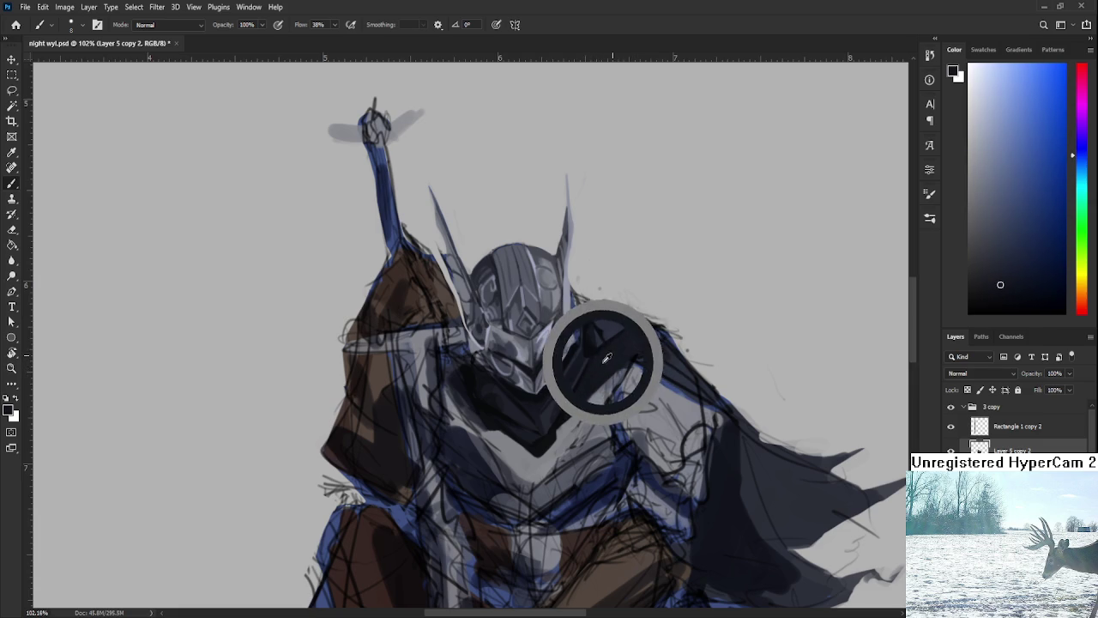
left_click(619, 346, "alt")
left_click(636, 350, "alt")
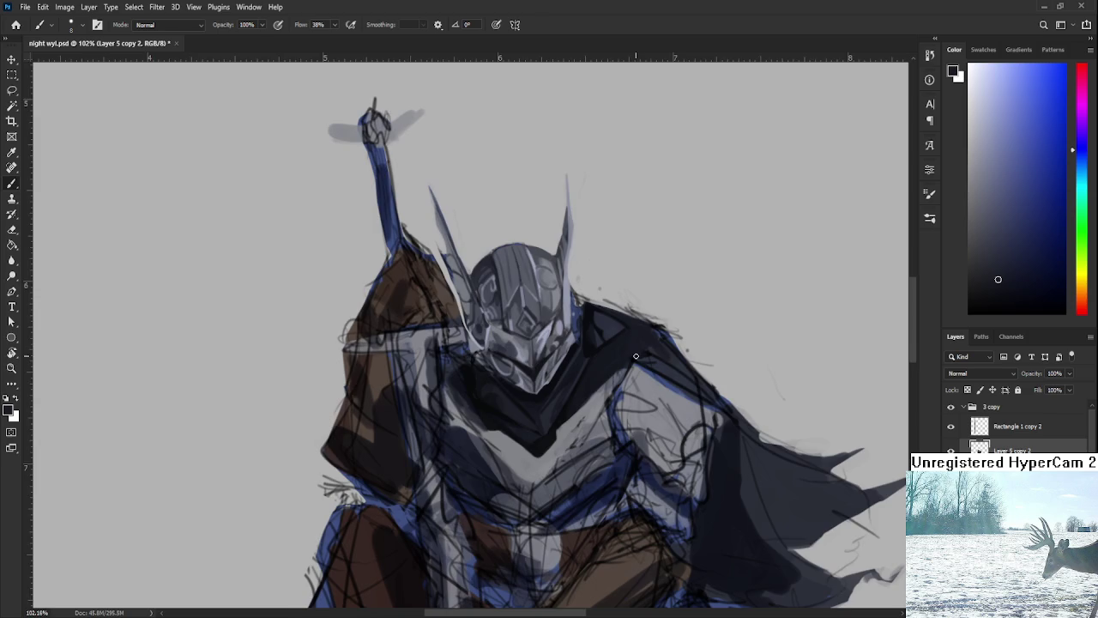
scroll(609, 419, "down", 2)
scroll(609, 420, "down", 2)
scroll(618, 423, "up", 3)
scroll(627, 426, "up", 1)
mouse_move(627, 426)
left_mouse_down()
mouse_move(615, 373)
mouse_move(626, 353)
mouse_move(597, 388)
left_mouse_up()
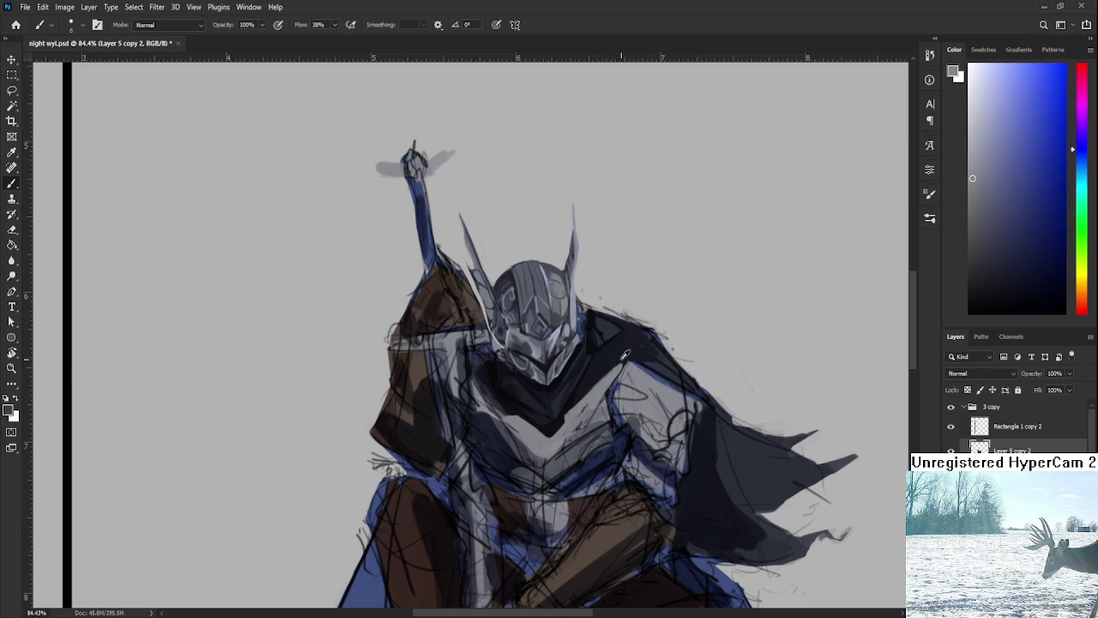
left_click(624, 362, "alt")
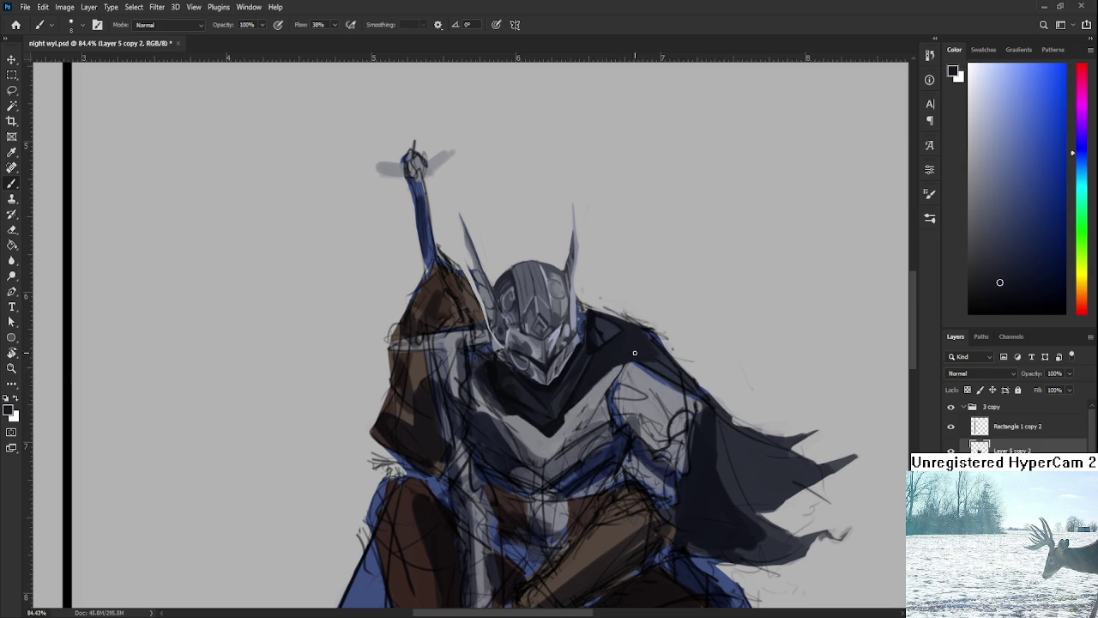
scroll(645, 341, "down", 5)
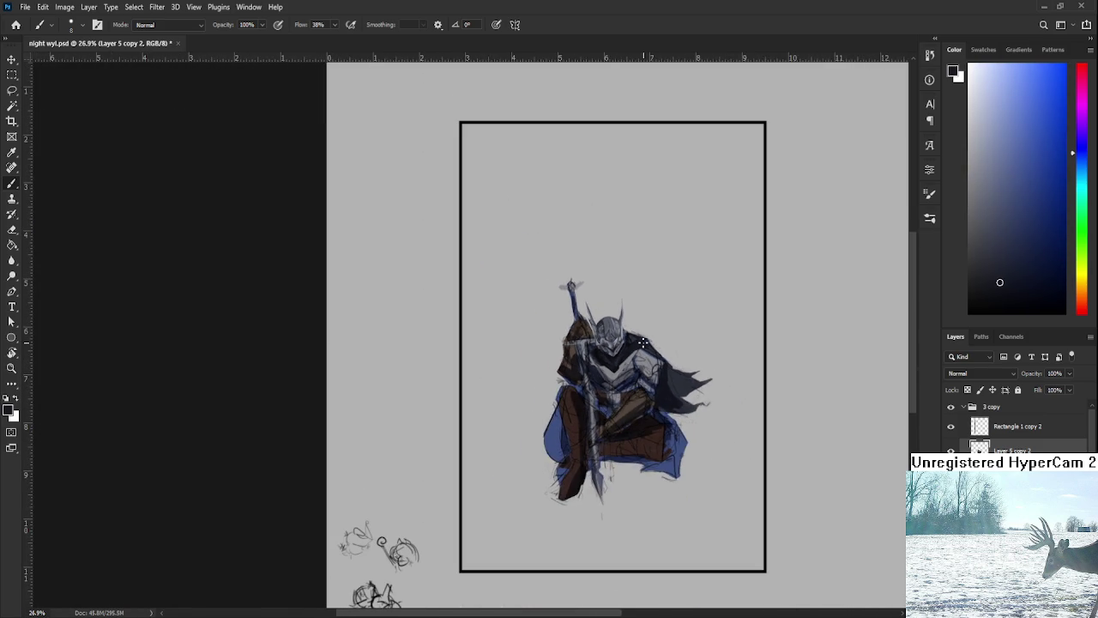
scroll(642, 341, "up", 2)
scroll(643, 342, "up", 1)
scroll(643, 392, "up", 1)
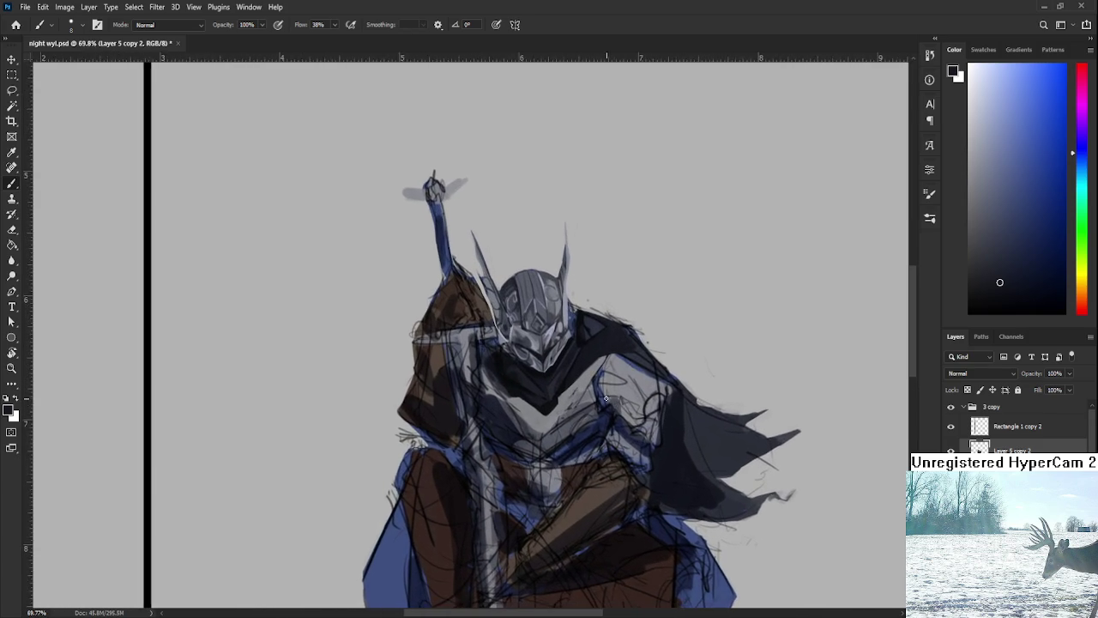
scroll(551, 394, "up", 1)
scroll(551, 394, "up", 2)
scroll(551, 393, "down", 1)
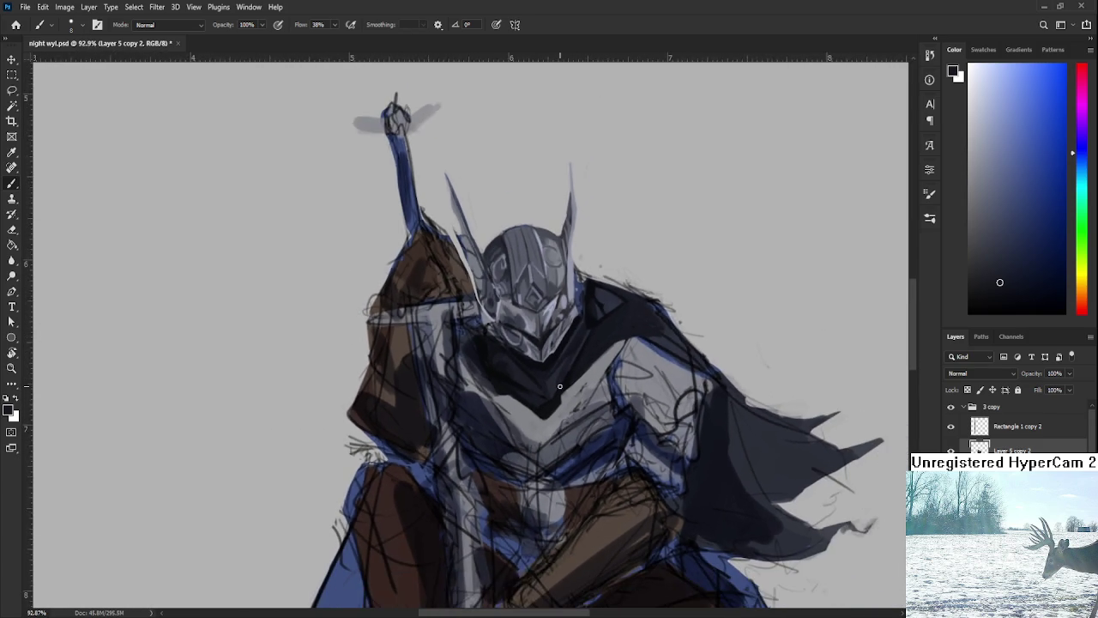
scroll(551, 394, "down", 1)
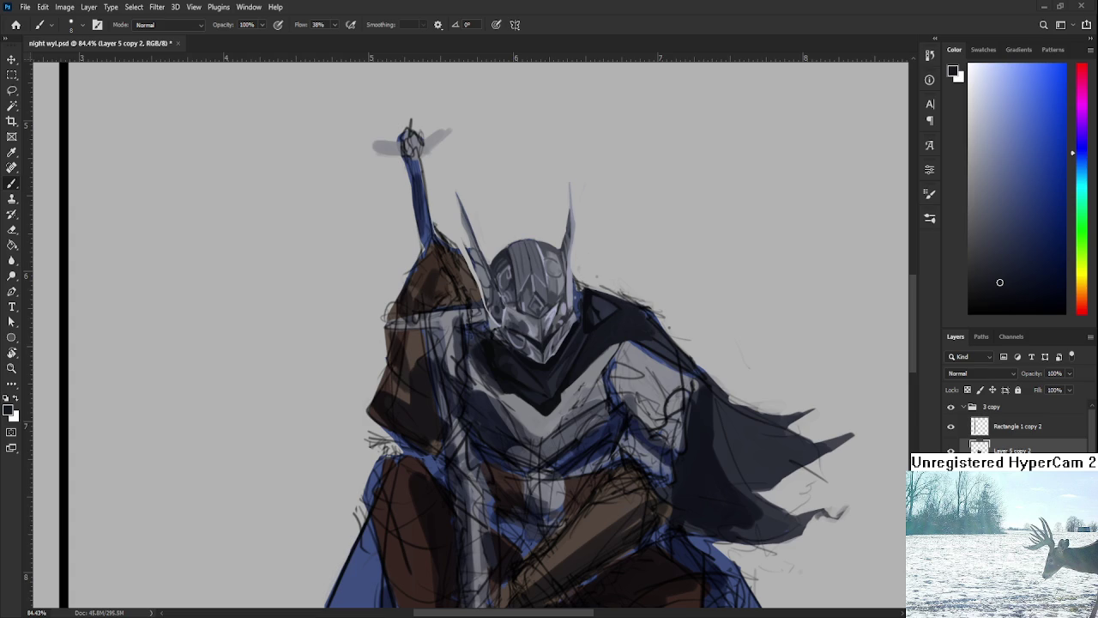
left_click_drag(582, 369, 599, 390)
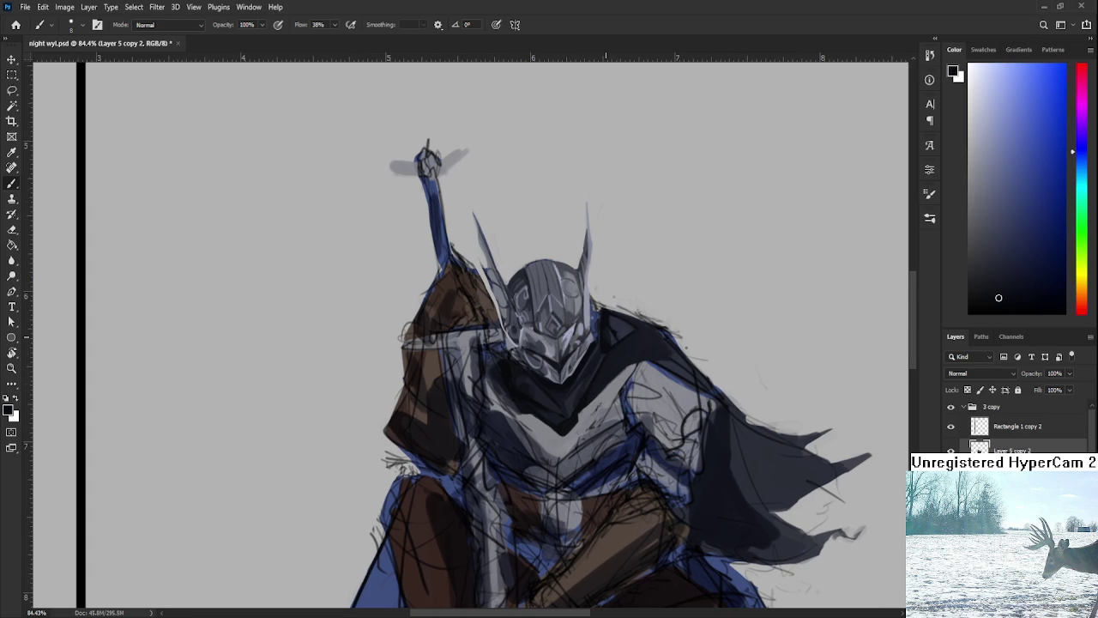
scroll(570, 412, "down", 1)
scroll(570, 412, "up", 3)
left_click(571, 412, "alt")
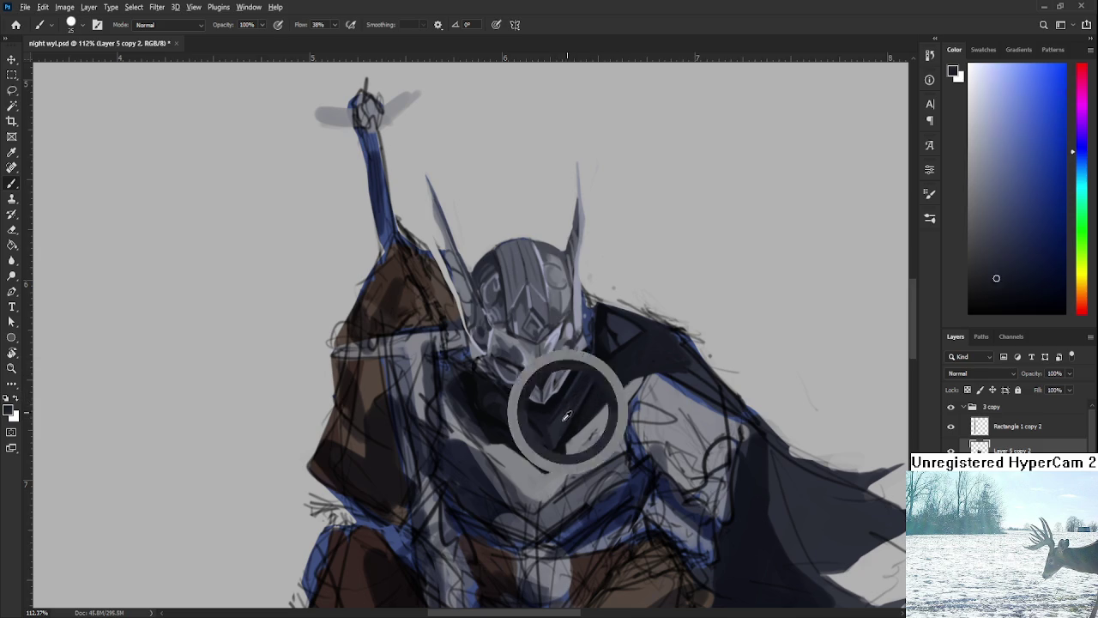
Sample dark shadow tones from the chest below the helmet
left_click(587, 373, "alt")
left_click(573, 406, "alt")
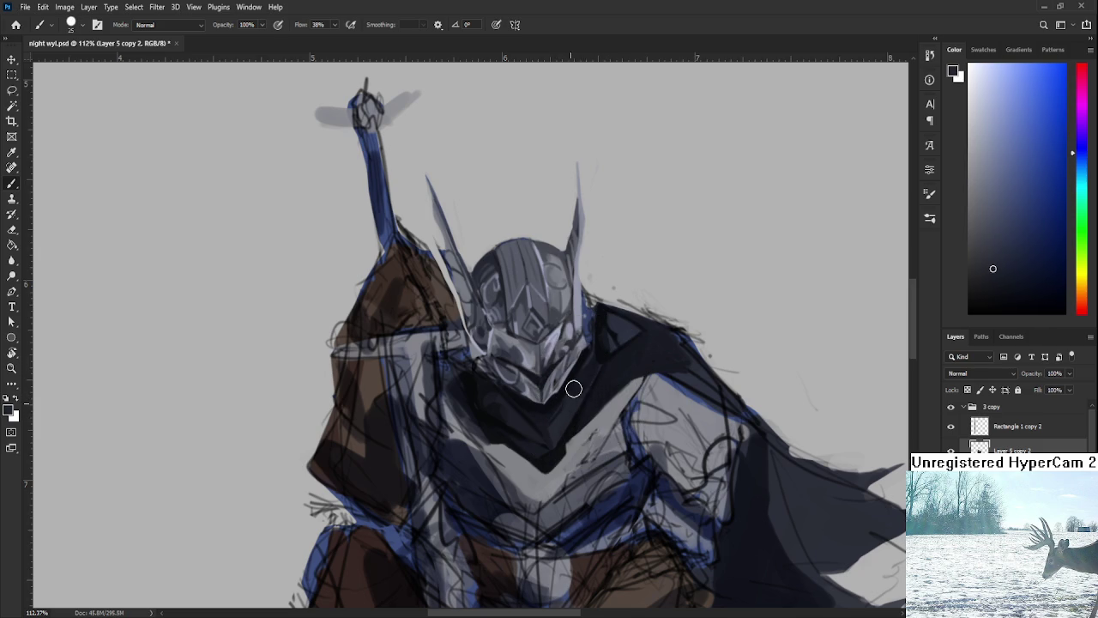
left_click(590, 371, "alt")
left_click(612, 351, "alt")
left_click(604, 345, "alt")
Sample lighter tones from the shoulder armour
left_click(611, 326, "alt")
left_click(600, 319, "alt")
left_click(610, 322, "alt")
left_click(609, 320, "alt")
left_click(609, 316, "alt")
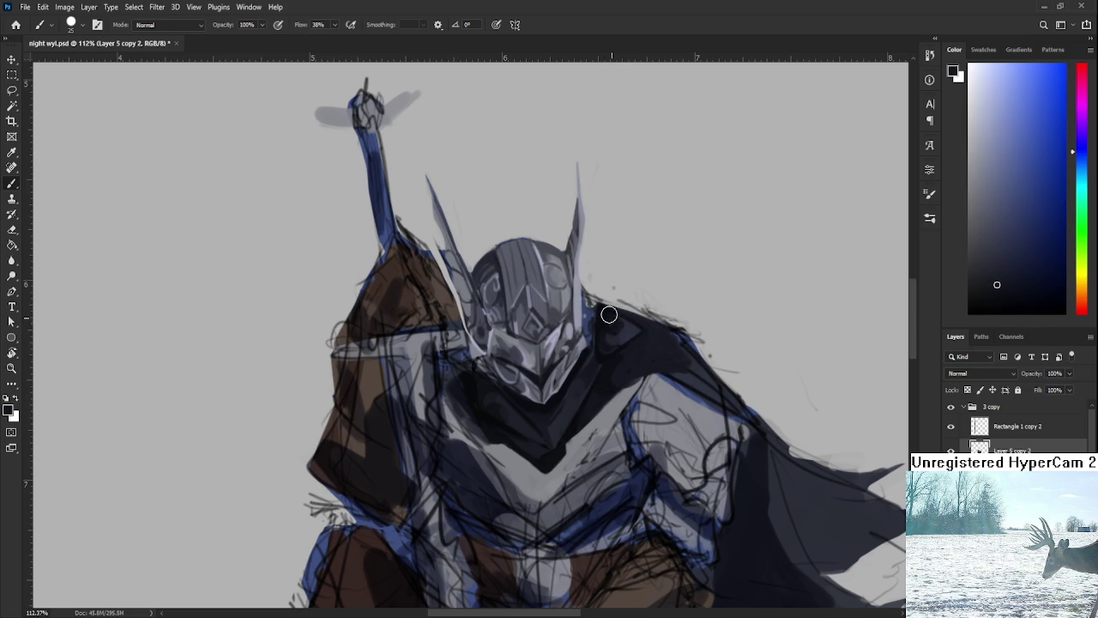
Sample darker, hue-shifted shadow colours from the shoulder
left_click(646, 333, "alt")
left_click(624, 348, "alt")
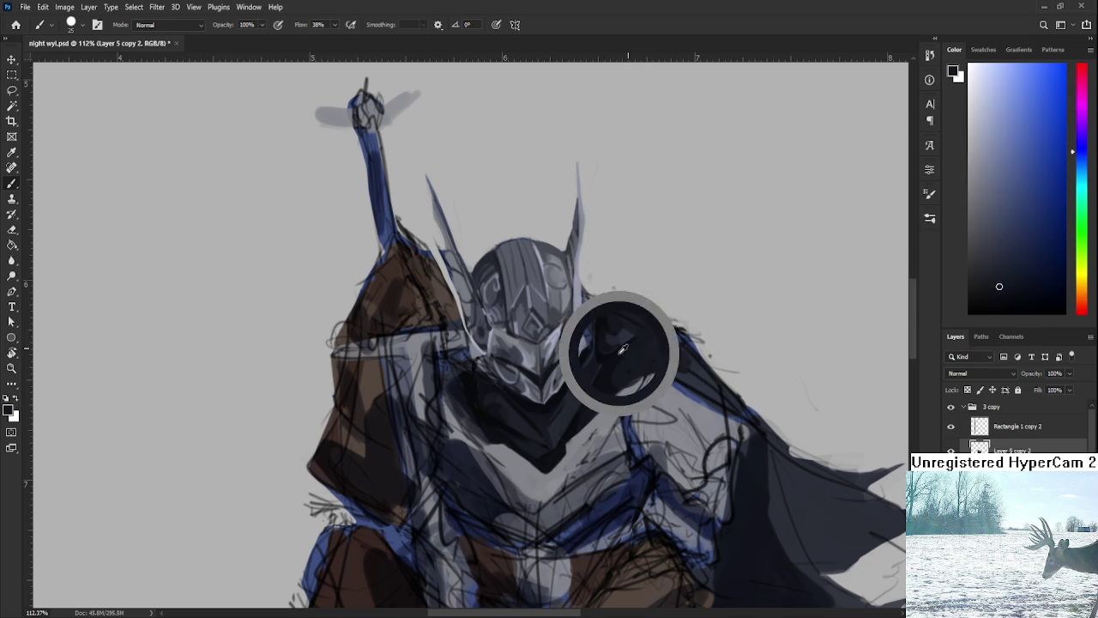
left_click(641, 344, "alt")
left_click(631, 350, "alt")
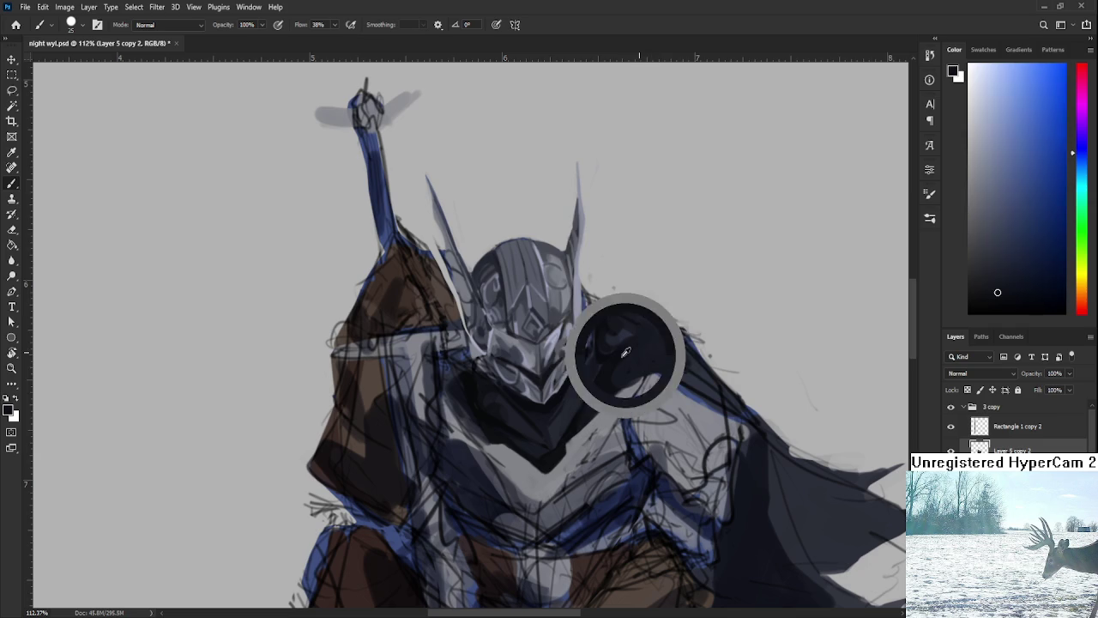
left_click(620, 362, "alt")
left_click(610, 365, "alt")
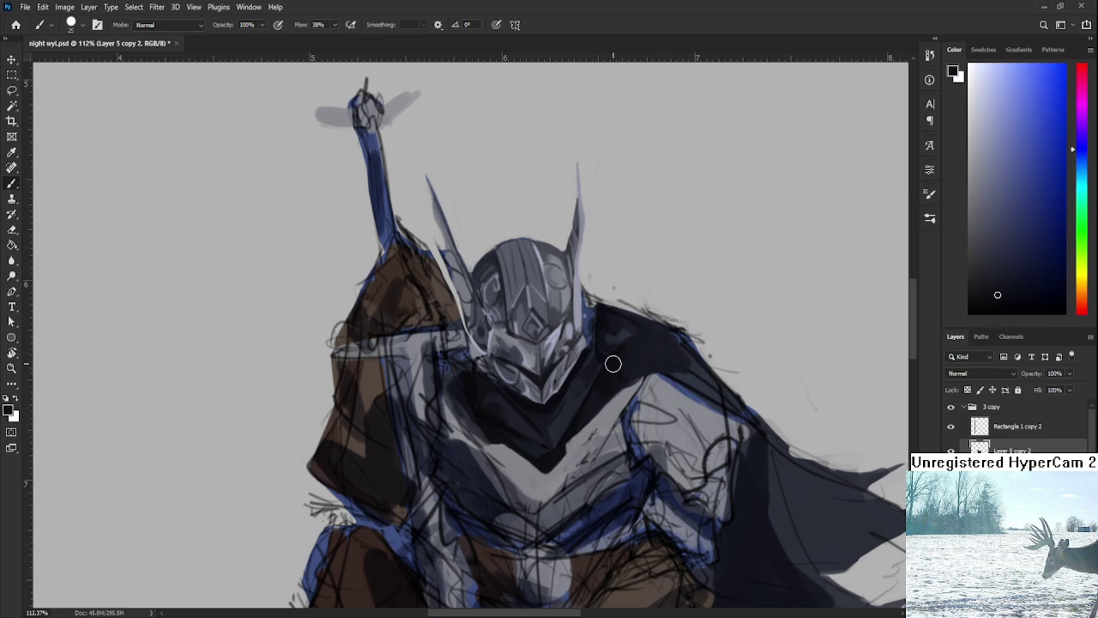
Sample dark chest and collar tones to shade the collar below the helmet
left_click(509, 410, "alt")
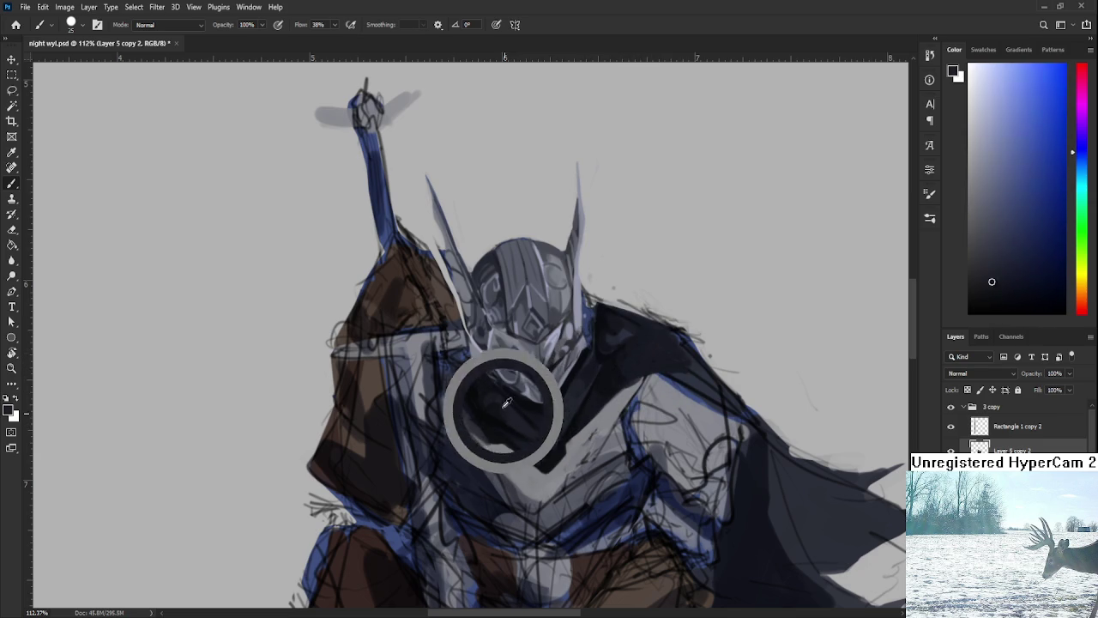
left_click(493, 398, "alt")
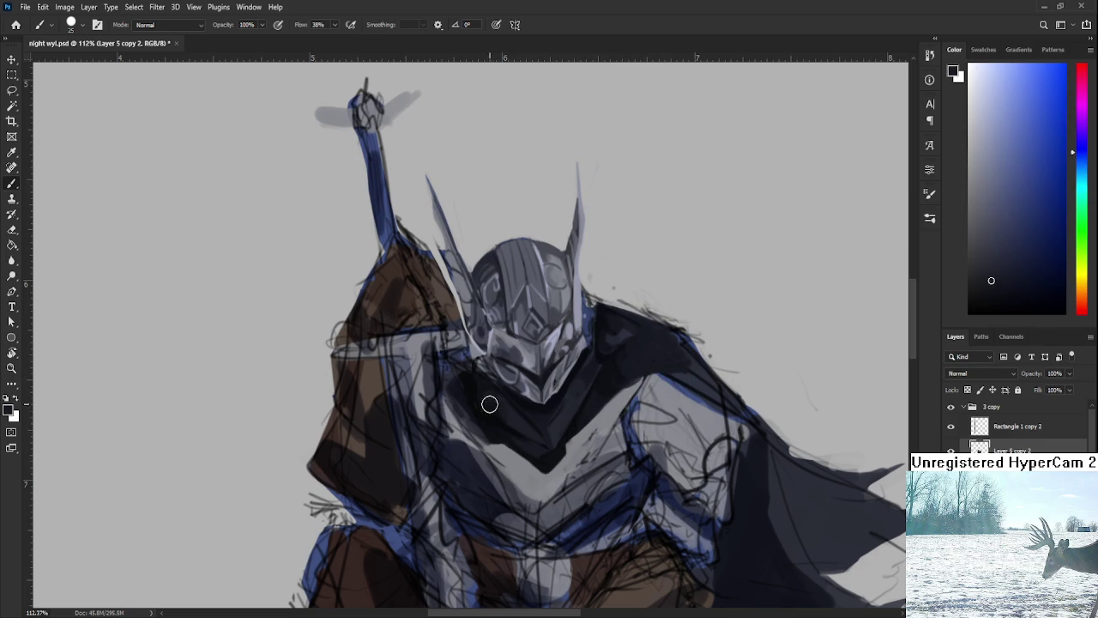
left_click(525, 423, "alt")
left_click(510, 418, "alt")
left_click(480, 424, "alt")
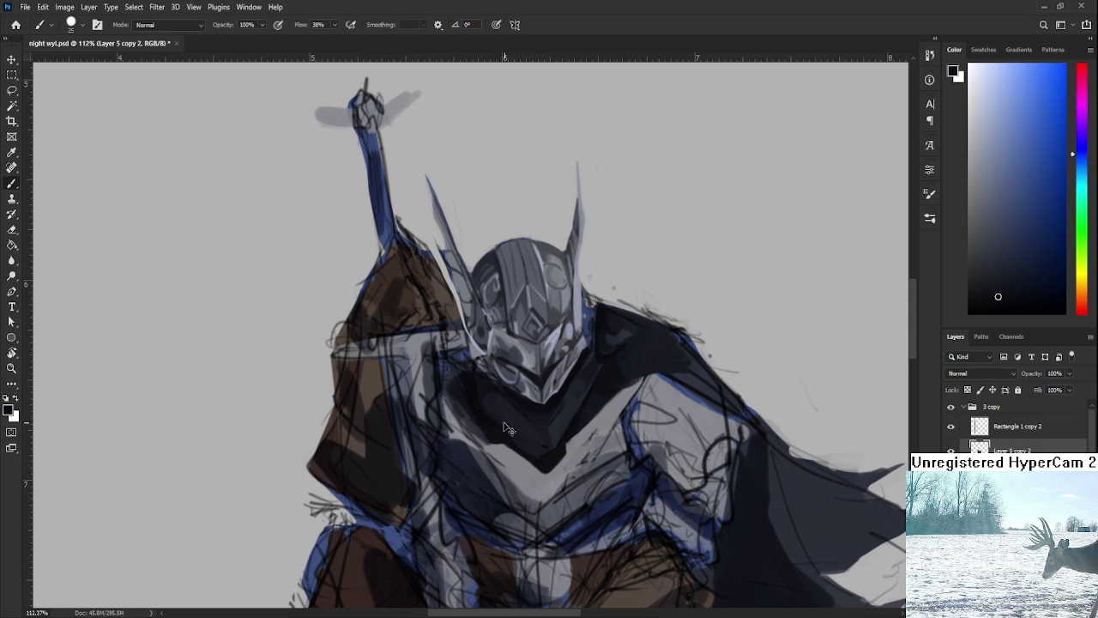
left_click(506, 419, "alt")
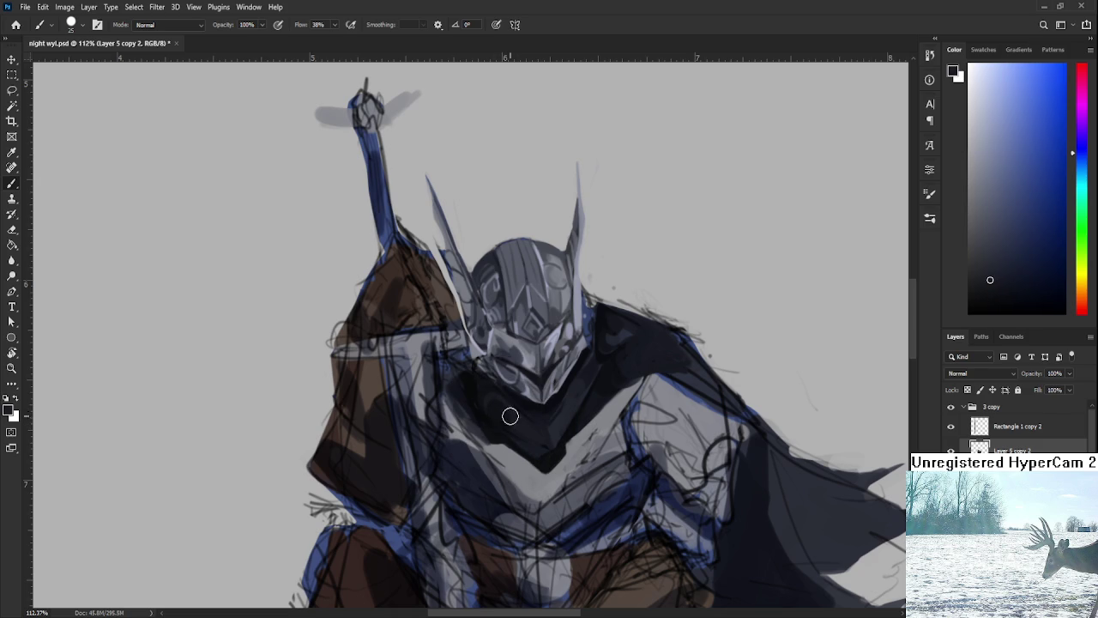
left_click(515, 428, "alt")
Sample a dark chest shadow and paint dark blue-grey over the light V band
scroll(553, 420, "down", 2)
scroll(553, 420, "down", 3)
scroll(555, 419, "up", 3)
scroll(557, 419, "up", 2)
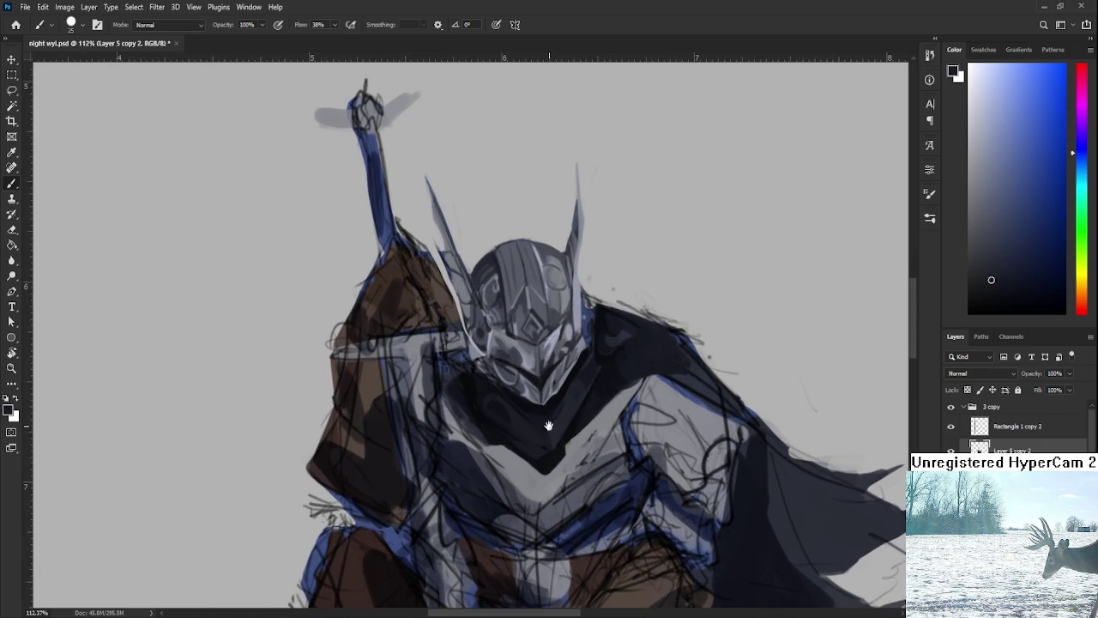
left_click_drag(558, 420, 555, 409)
left_click(548, 427, "alt")
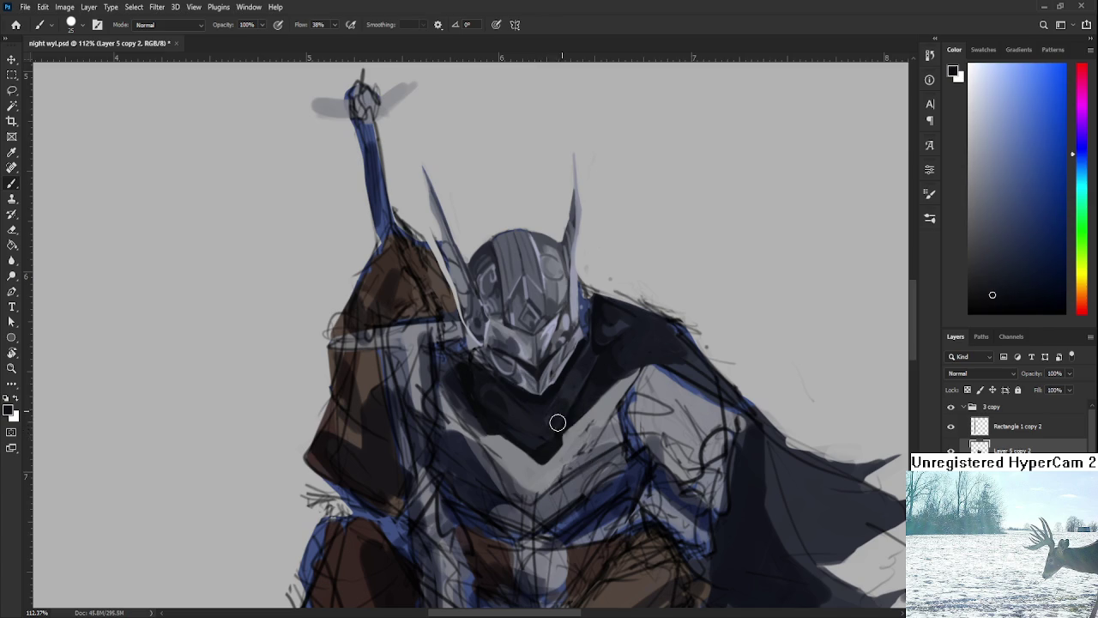
left_click(582, 371, "alt")
left_click(580, 375, "alt")
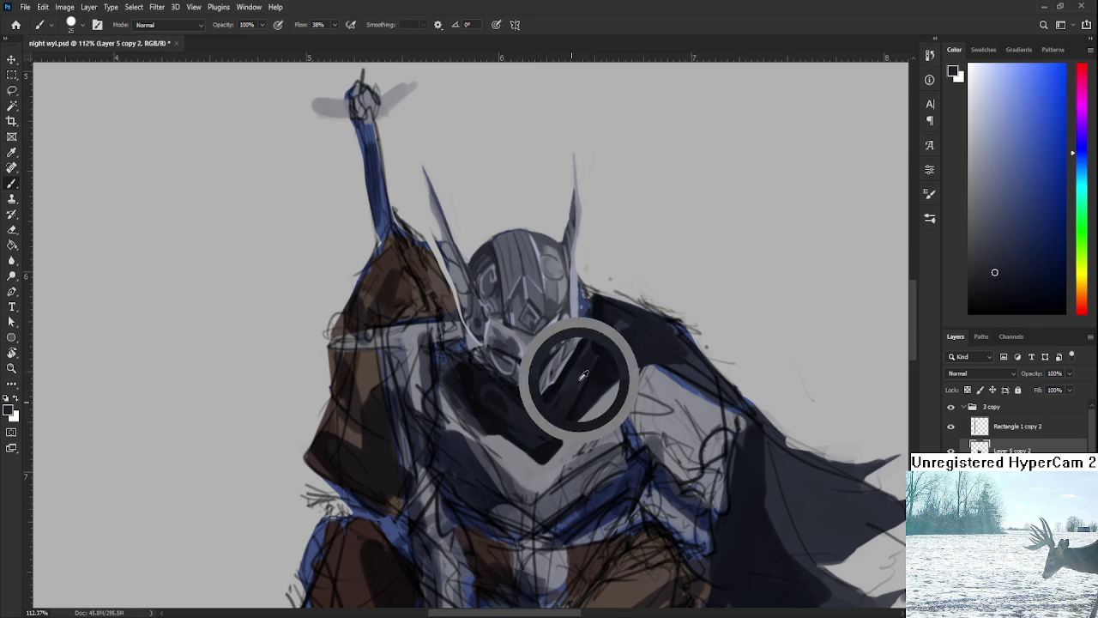
left_click(557, 413, "alt")
left_click_drag(553, 436, 638, 412)
Sample a darker shadow near the helmet's chin and darken the chevron tip
scroll(639, 411, "down", 3)
scroll(638, 412, "down", 2)
scroll(639, 411, "up", 2)
scroll(638, 412, "up", 3)
left_click(515, 421, "alt")
left_click_drag(517, 416, 506, 402)
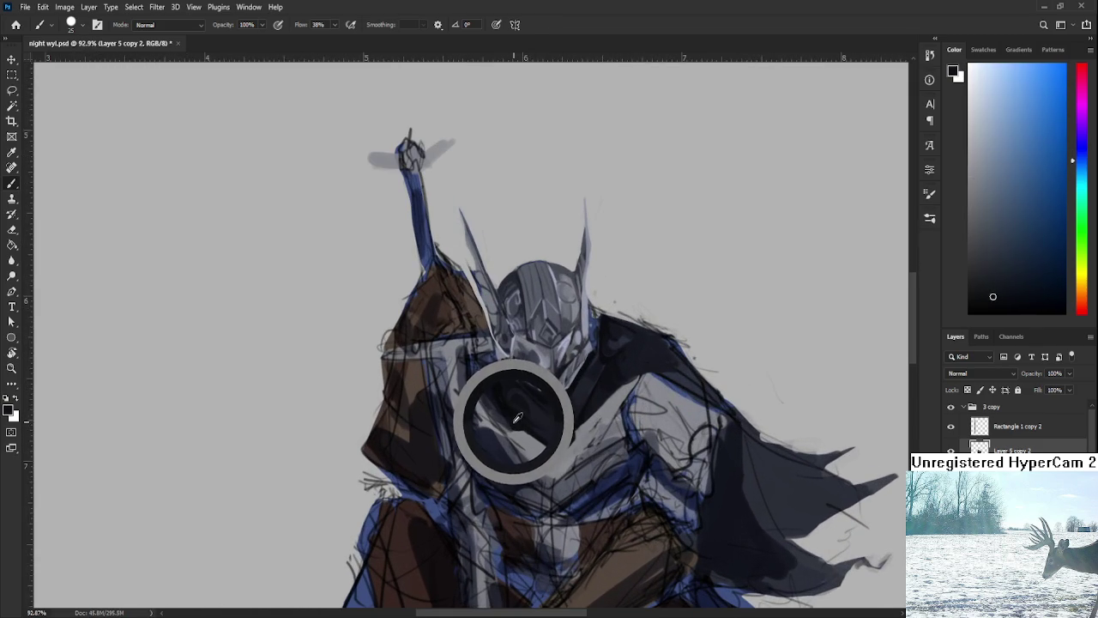
left_click(501, 379, "alt")
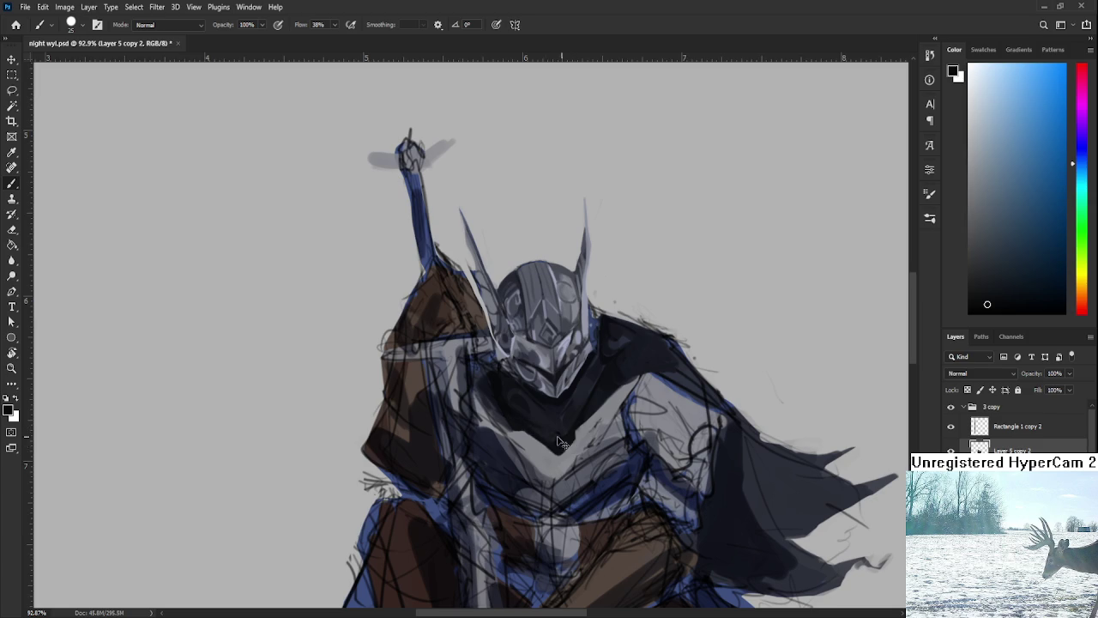
left_click_drag(562, 438, 540, 431)
left_click(549, 421, "alt")
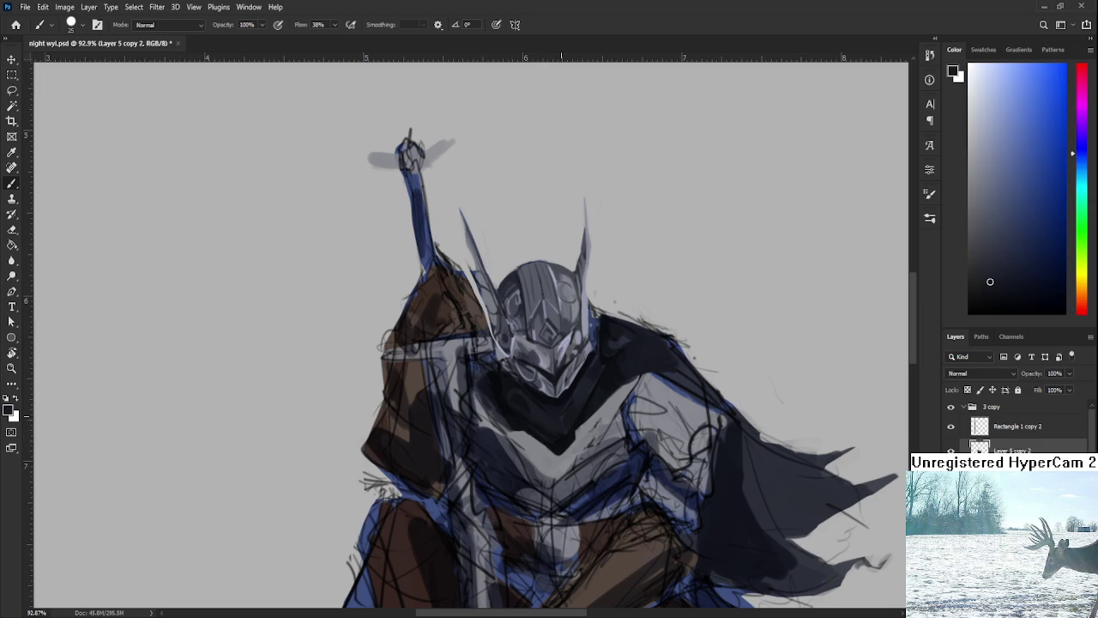
scroll(590, 395, "down", 5, "alt")
scroll(592, 393, "up", 6, "alt")
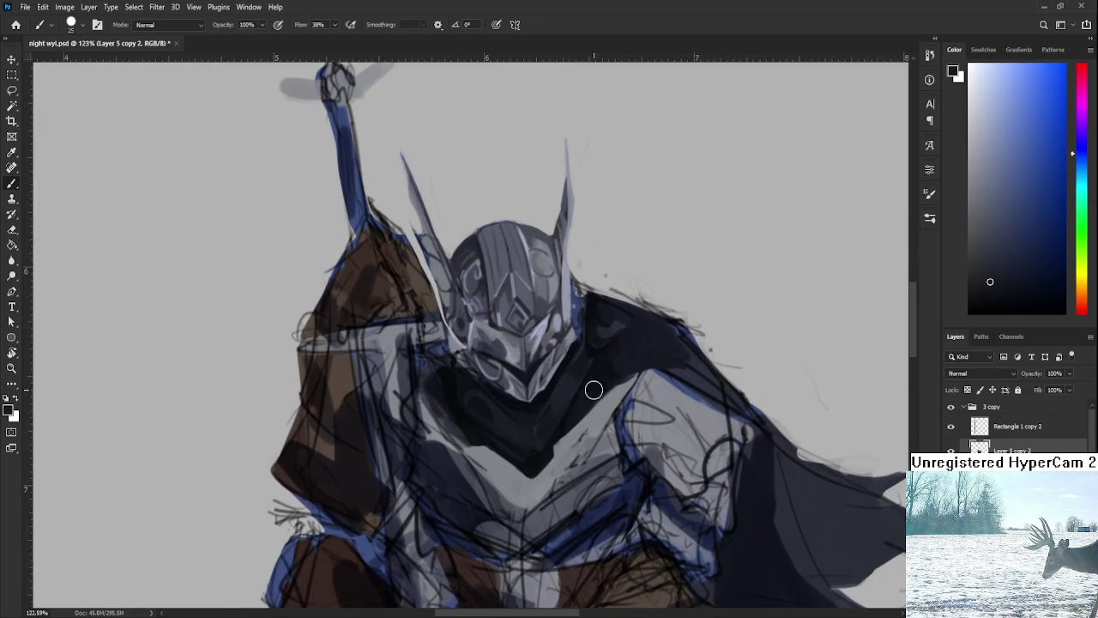
Shrink the brush and sample light and dark chest armour tones for fine detail
left_click_drag(595, 361, 598, 381)
left_click(581, 417, "alt")
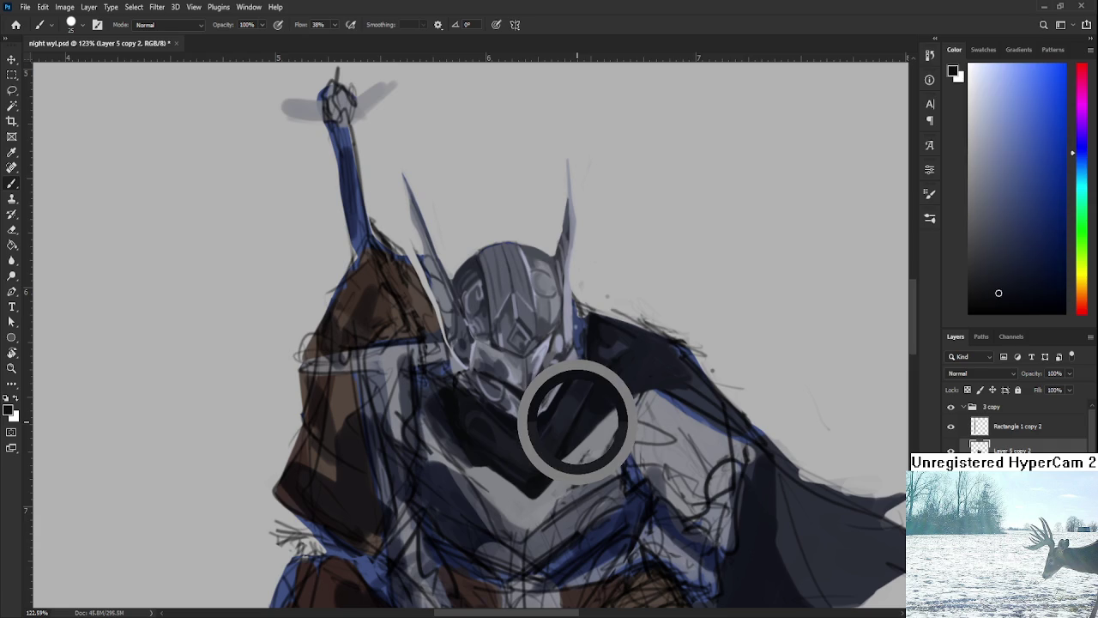
left_click(579, 408, "alt")
key("bracketleft")
key("bracketleft")
key("bracketleft")
key("bracketleft")
key("bracketleft")
key("bracketleft")
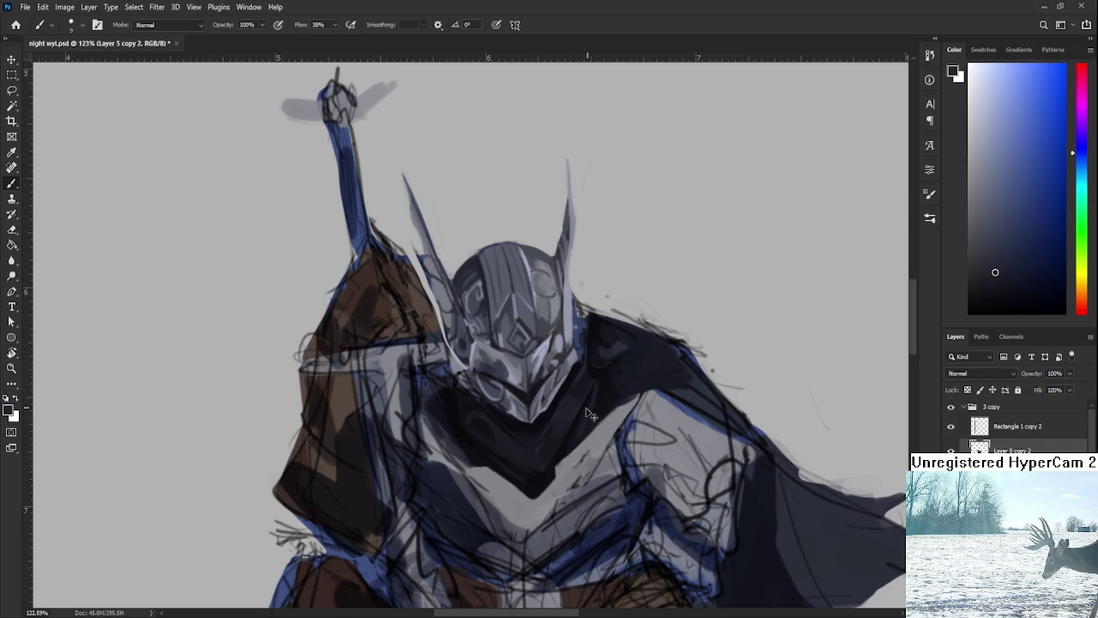
left_click(599, 387, "alt")
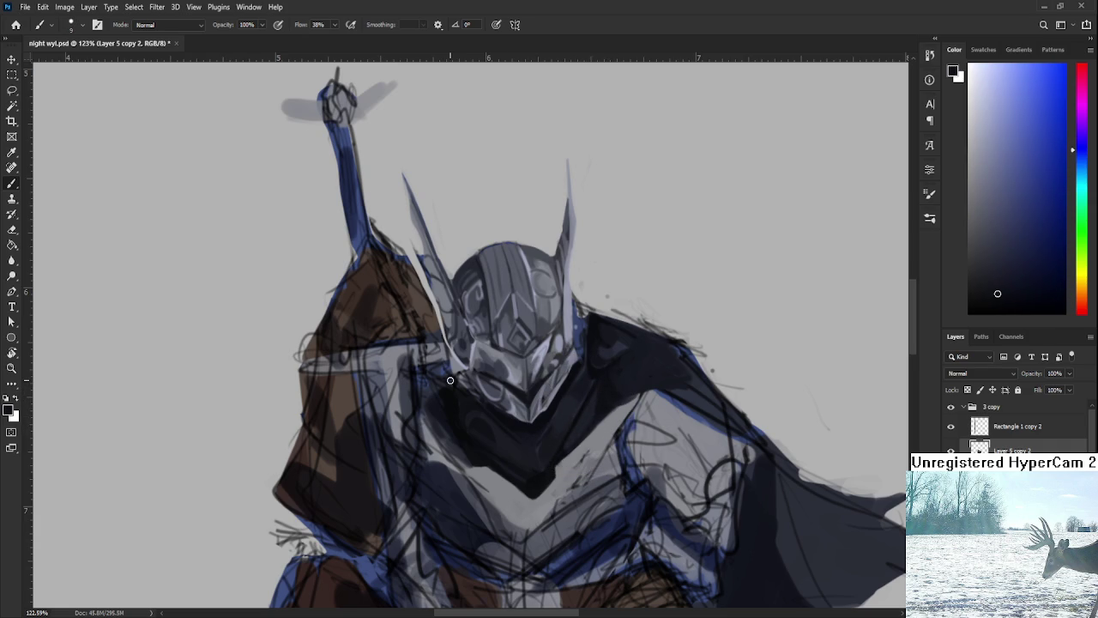
left_click(605, 403, "alt")
left_click(589, 412, "alt")
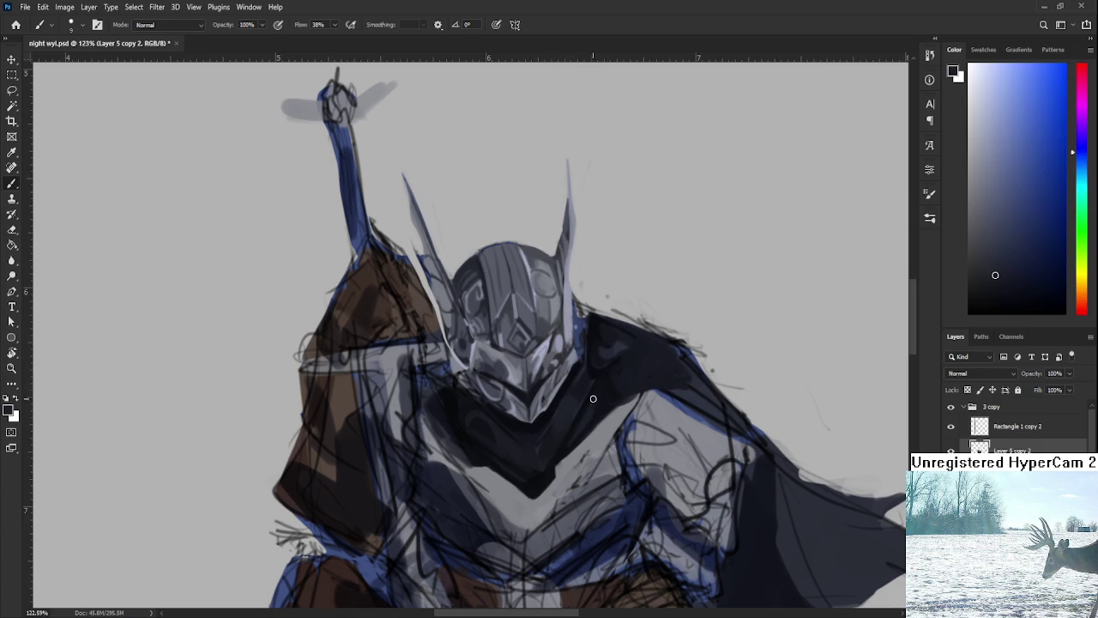
left_click(606, 400, "alt")
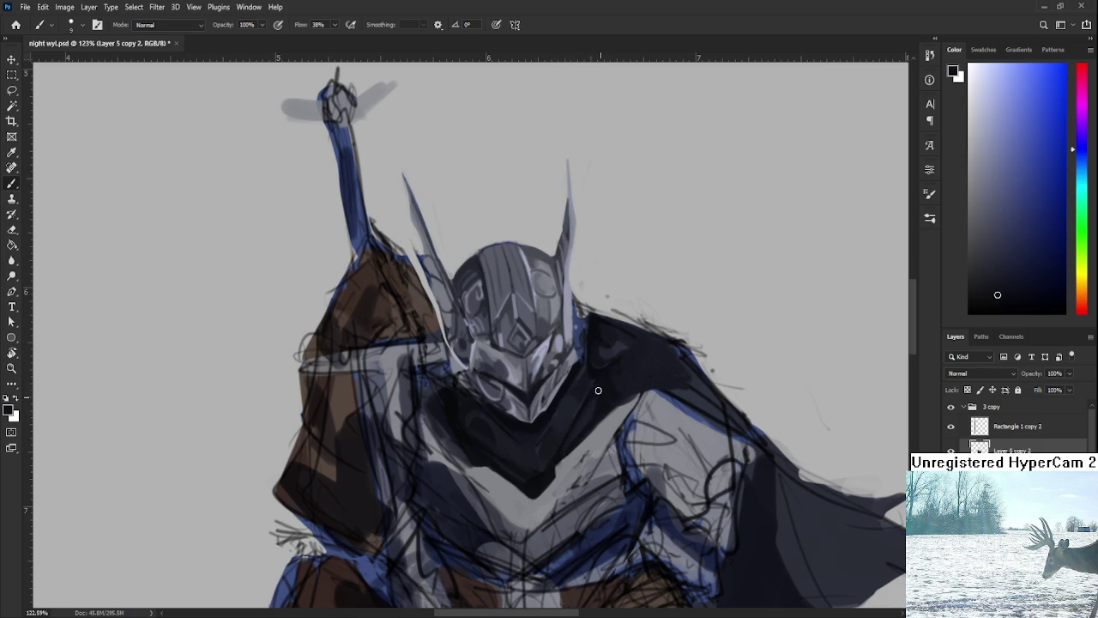
Sample dark tones left of the helmet's chin and refine the collar with fine strokes
left_click(601, 404, "alt")
left_click(453, 412, "alt")
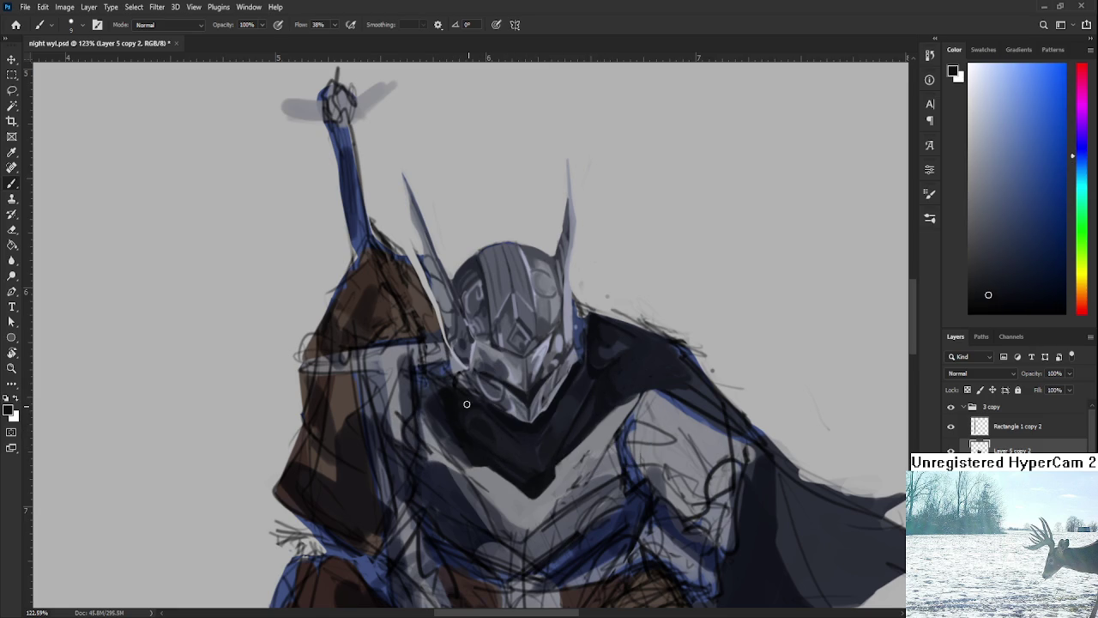
left_click(465, 424, "alt")
key("h")
left_click(600, 393)
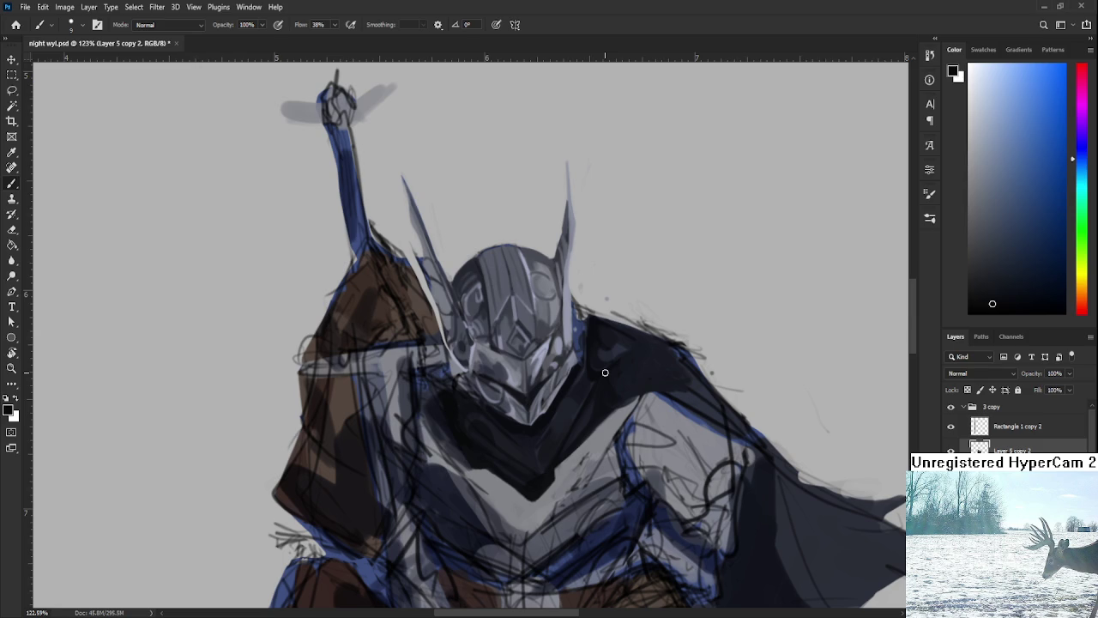
Centre the chest and sample the dark blue for the V-shaped shadow
left_click_drag(605, 372, 662, 346)
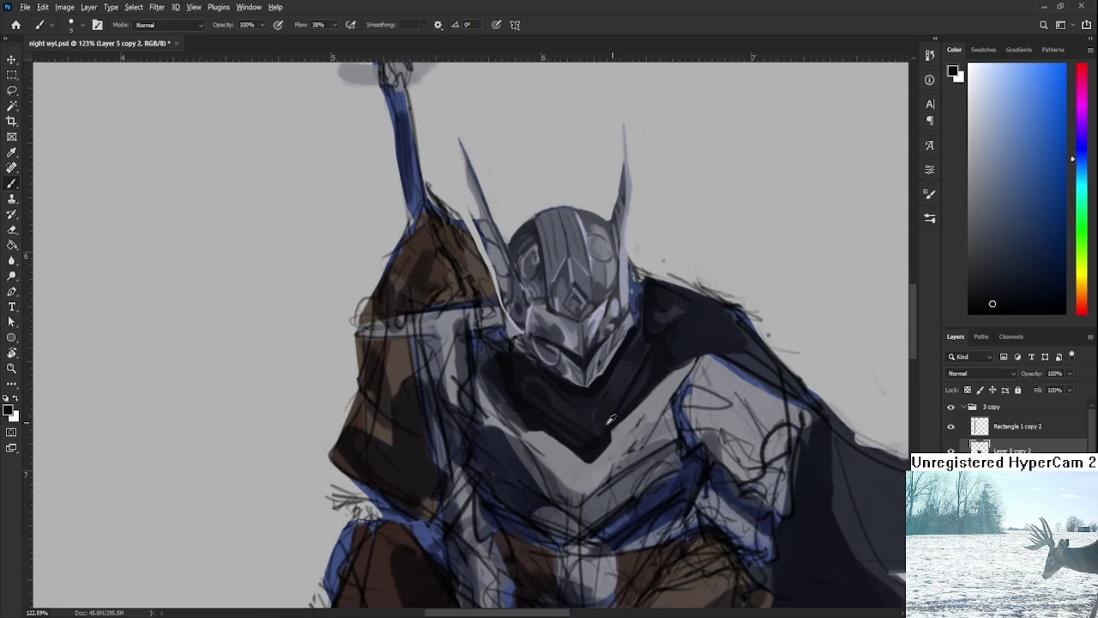
left_click(600, 443, "alt")
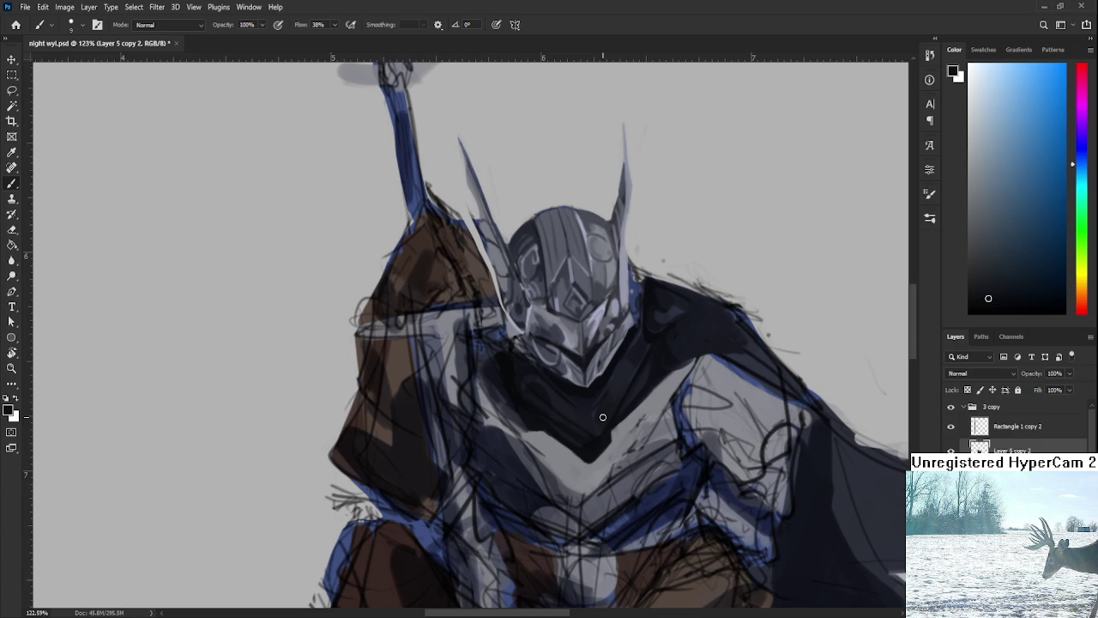
left_click(583, 389, "alt")
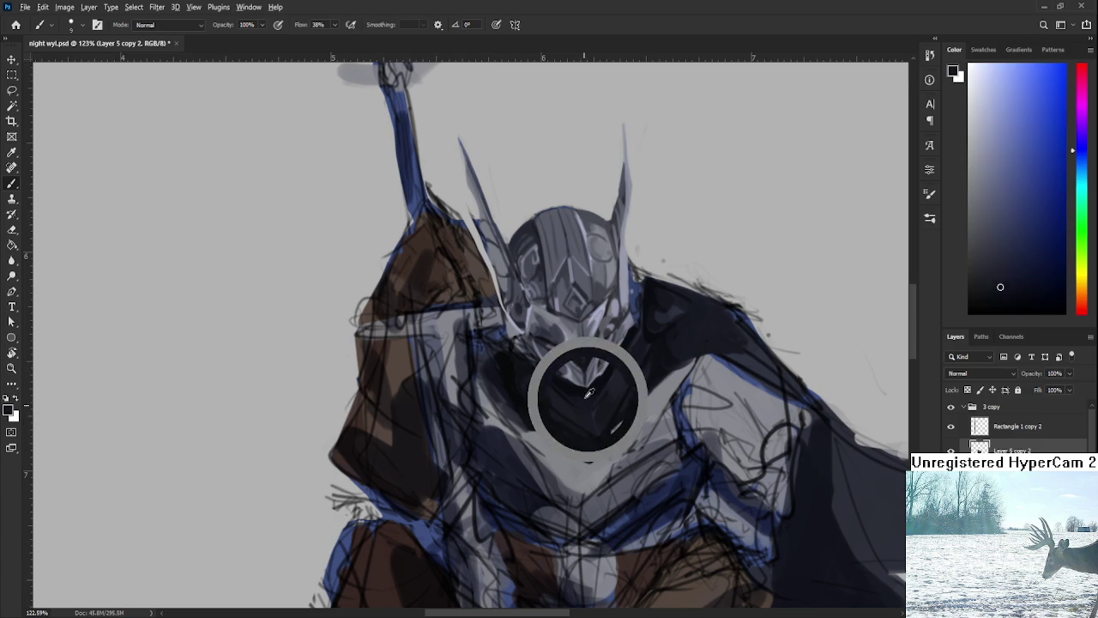
left_click_drag(584, 389, 587, 397)
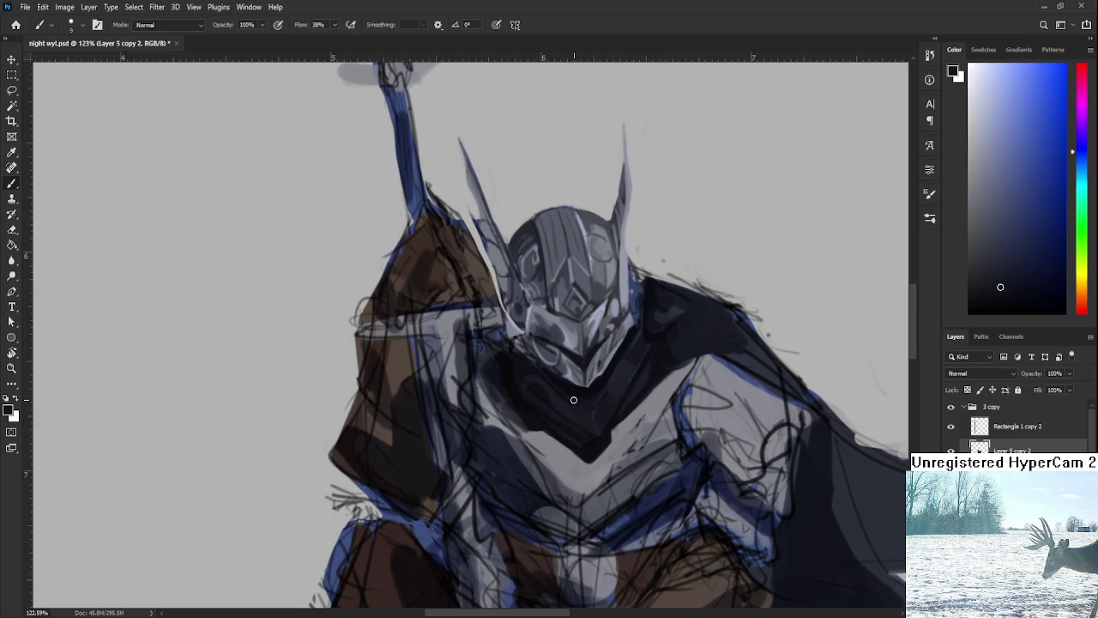
left_click(586, 397, "alt")
left_click(588, 393, "alt")
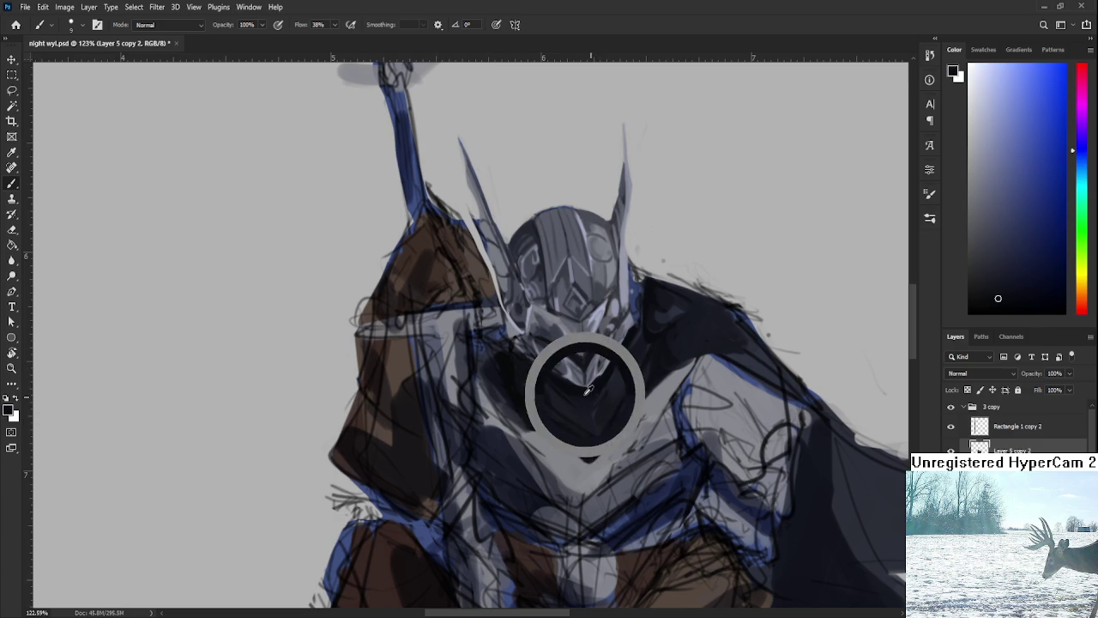
Paint the V-shaped shadow darker below the helmet, then sample a light grey
left_click(593, 394, "alt")
left_click(598, 386, "alt")
left_click(591, 399, "alt")
left_click(592, 398)
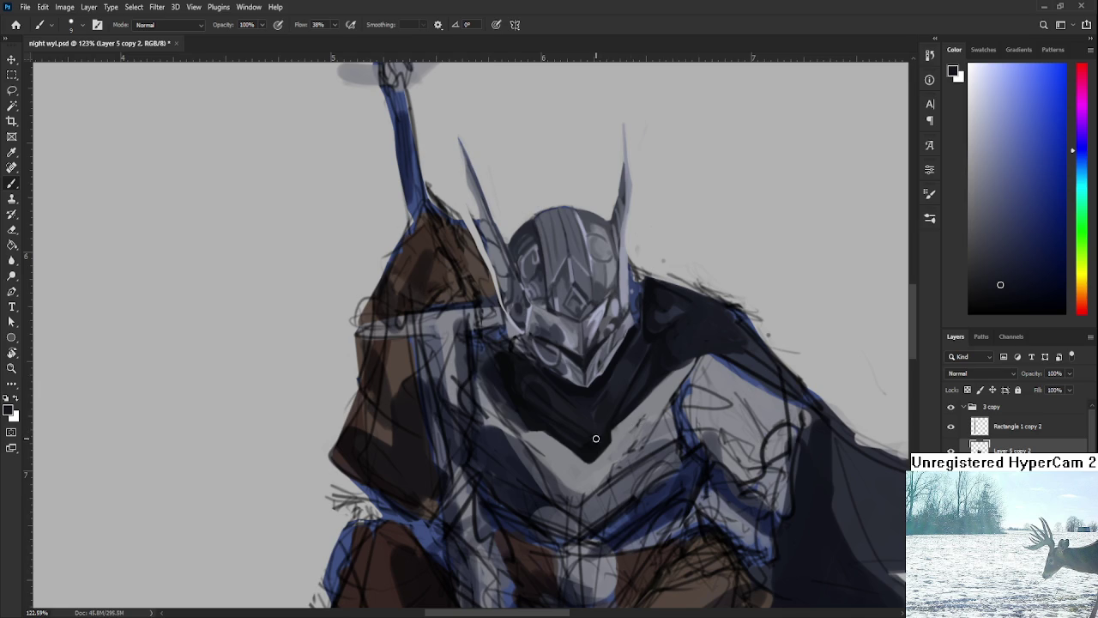
left_click(566, 442, "alt")
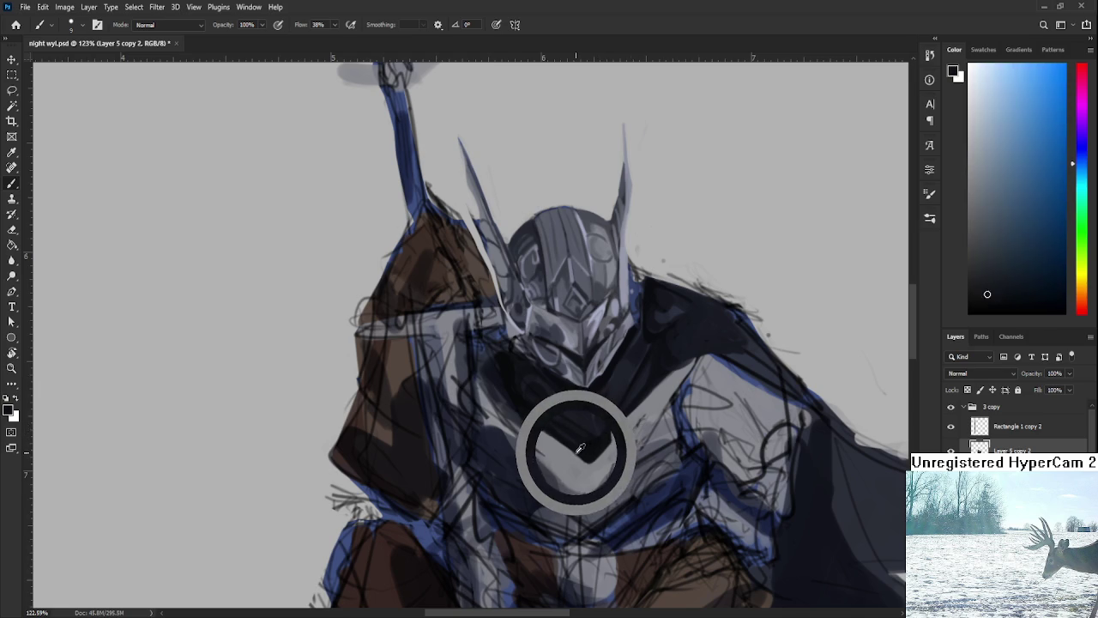
left_click_drag(583, 450, 553, 429)
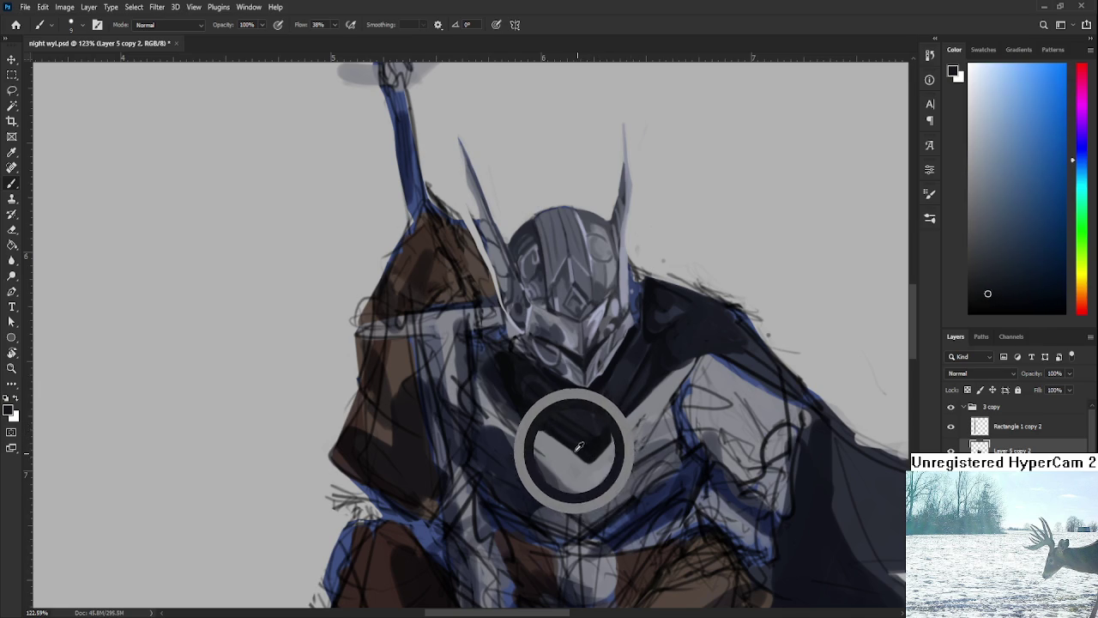
mouse_move(554, 429)
left_mouse_down()
mouse_move(601, 433)
mouse_move(600, 376)
mouse_move(578, 367)
left_mouse_up()
Sample dark armour tones, adjust brush size, and tilt the canvas for painting
key("bracketright")
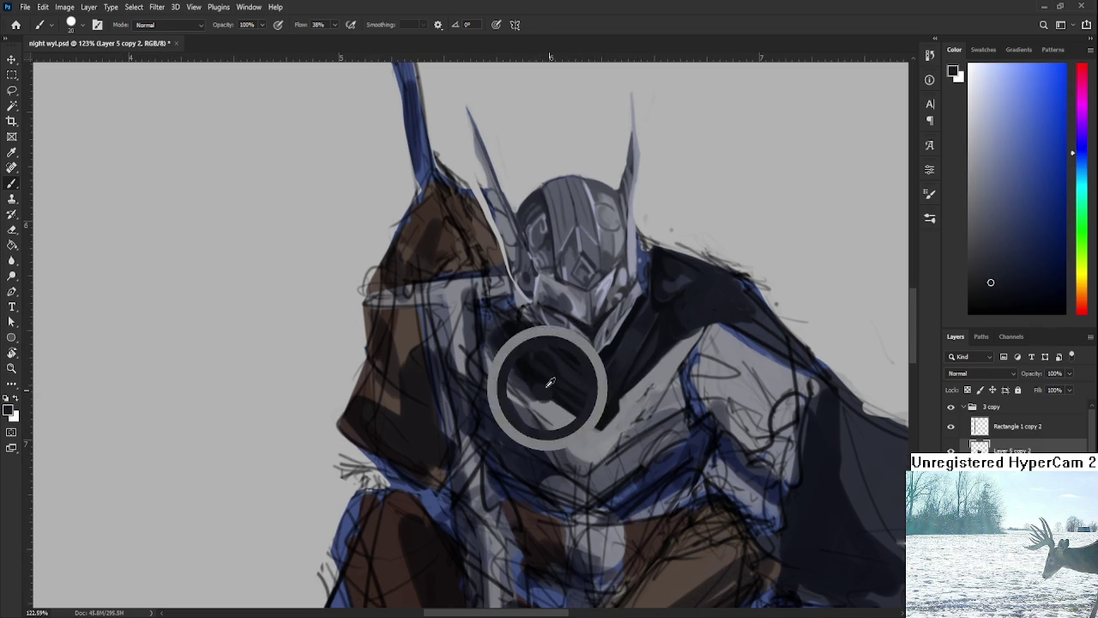
left_click(550, 396, "alt")
left_click(525, 365, "alt")
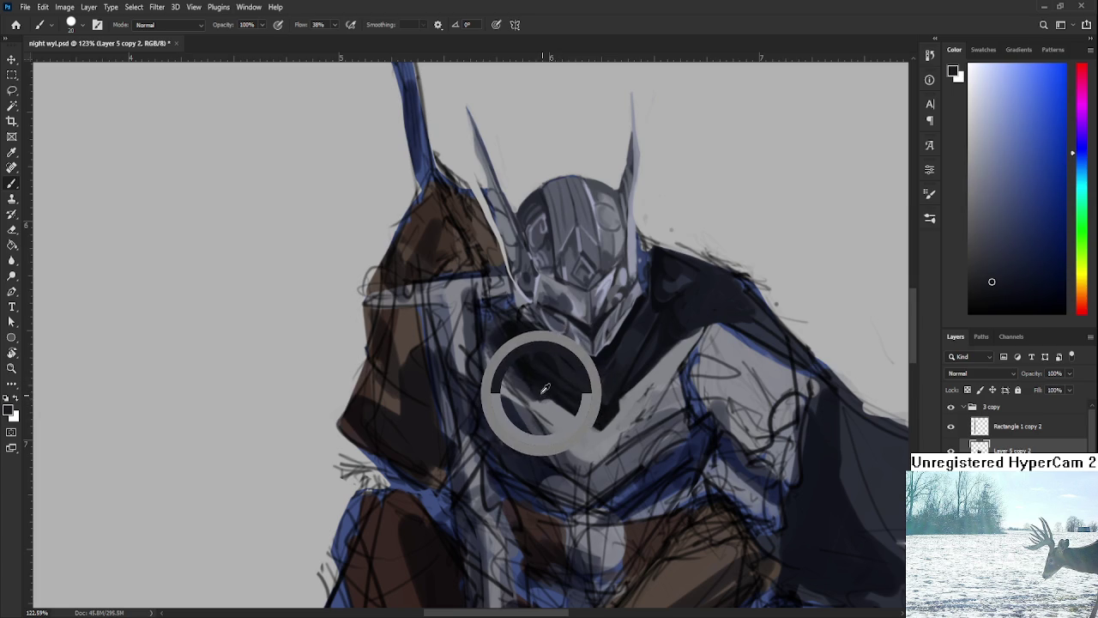
key("bracketleft")
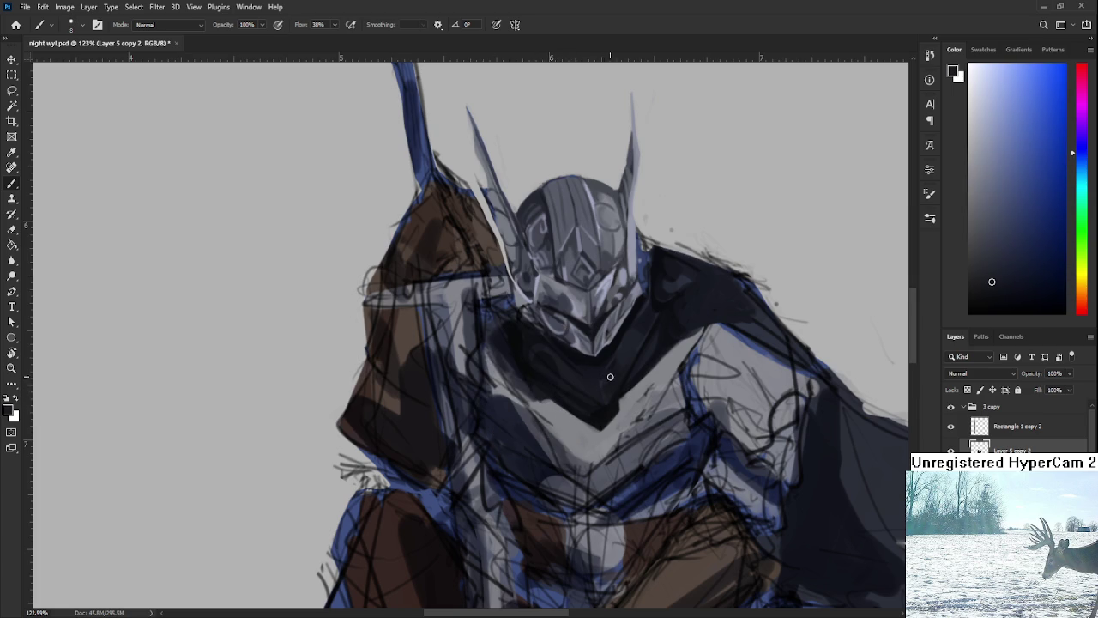
key("r")
left_click_drag(595, 392, 549, 442)
key("b")
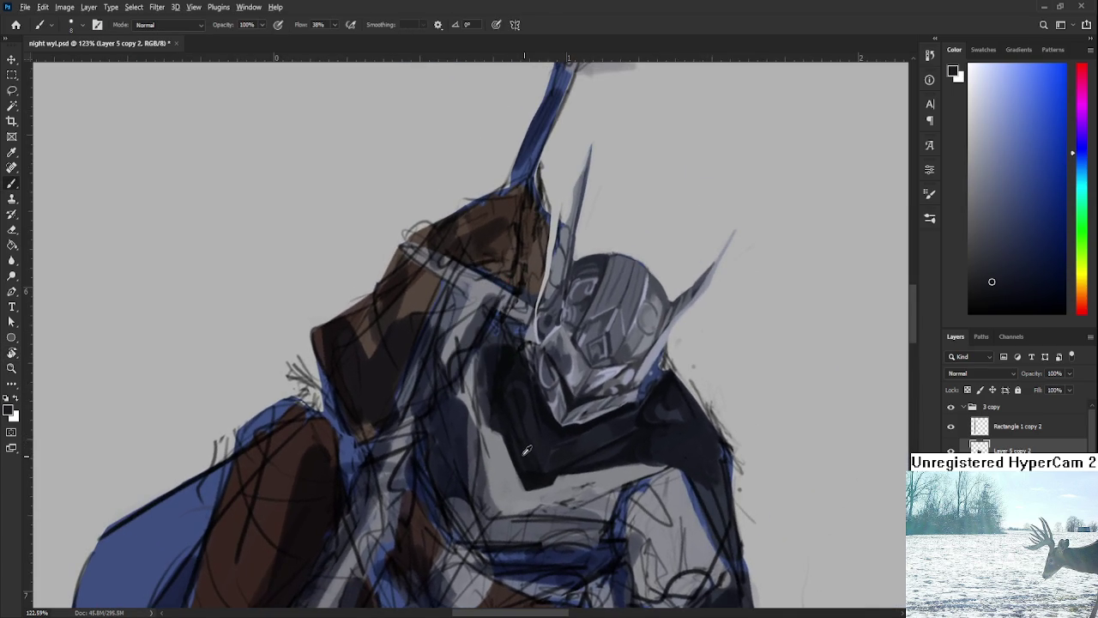
Sample a lighter armour grey and rotate the canvas back upright
left_click(510, 437, "alt")
left_click(507, 455, "alt")
key("r")
left_click_drag(525, 486, 602, 382)
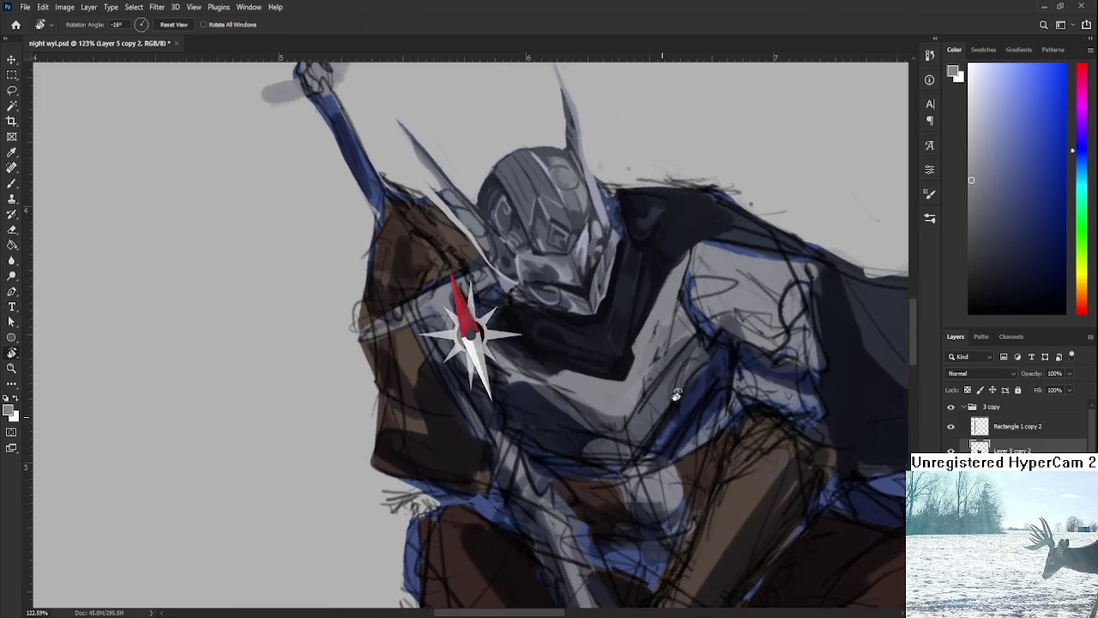
key("b")
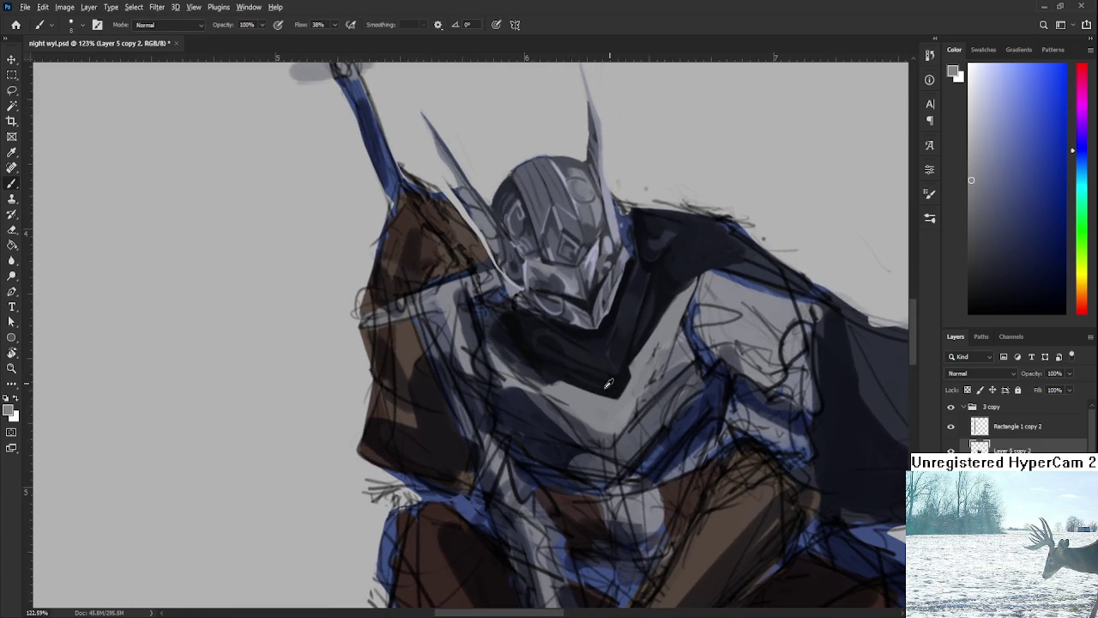
Pick a darker navy from the chest as foreground colour, then zoom out
left_click(603, 378, "alt")
left_click(624, 375, "alt")
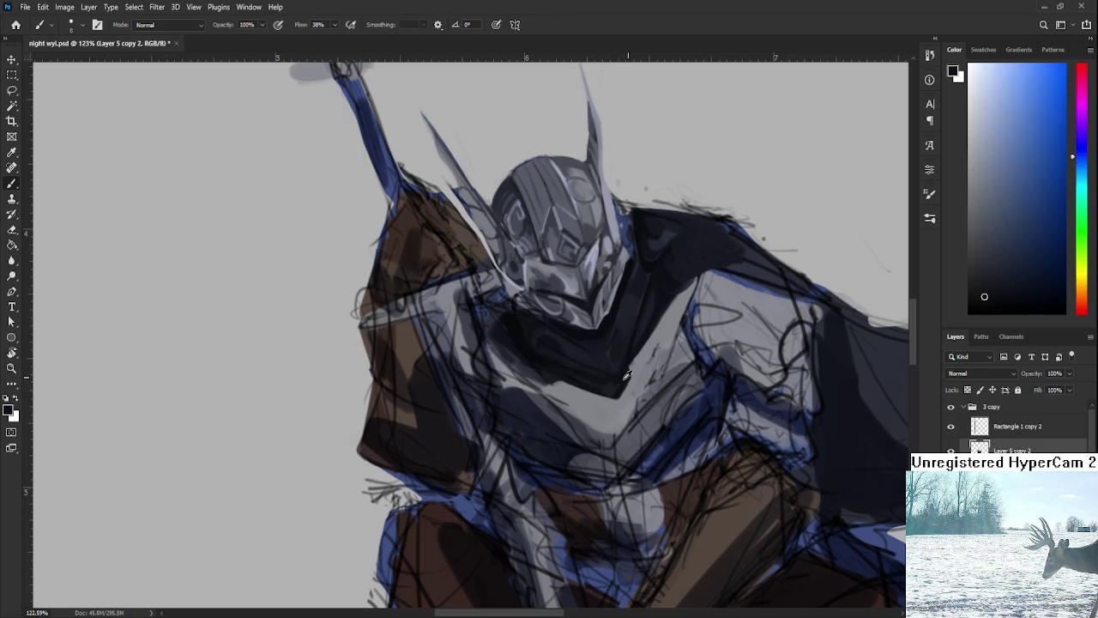
left_click(611, 389, "alt")
left_click(626, 376, "alt")
scroll(625, 370, "down", 2)
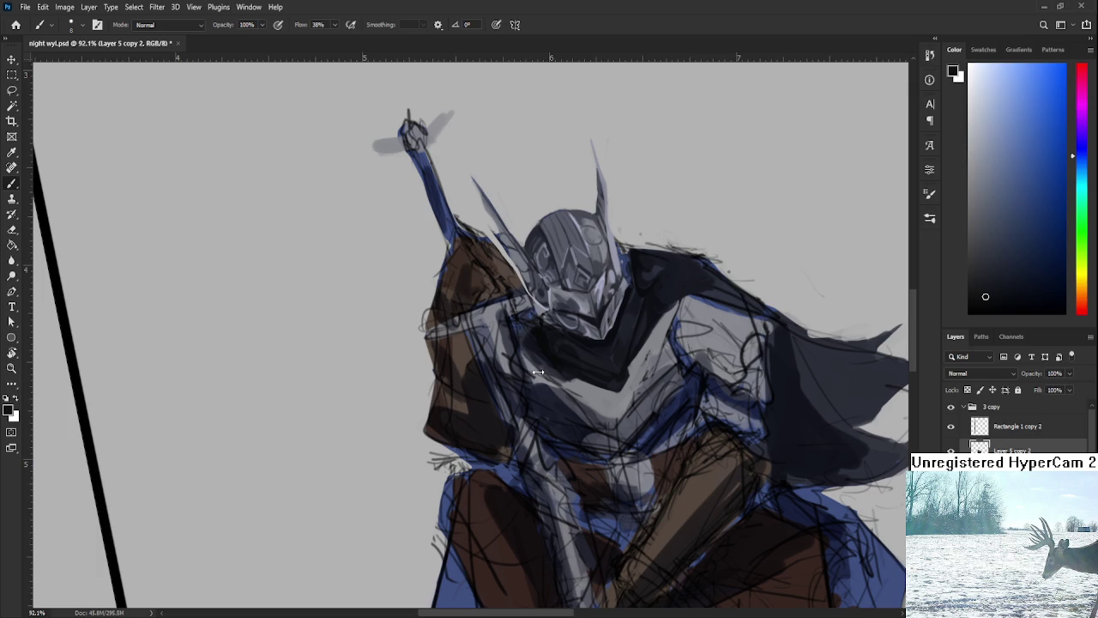
Sample grey-blue chest tones and paint the first dark V-shaped stroke across the chest
scroll(595, 369, "up", 1)
left_click_drag(595, 369, 537, 379)
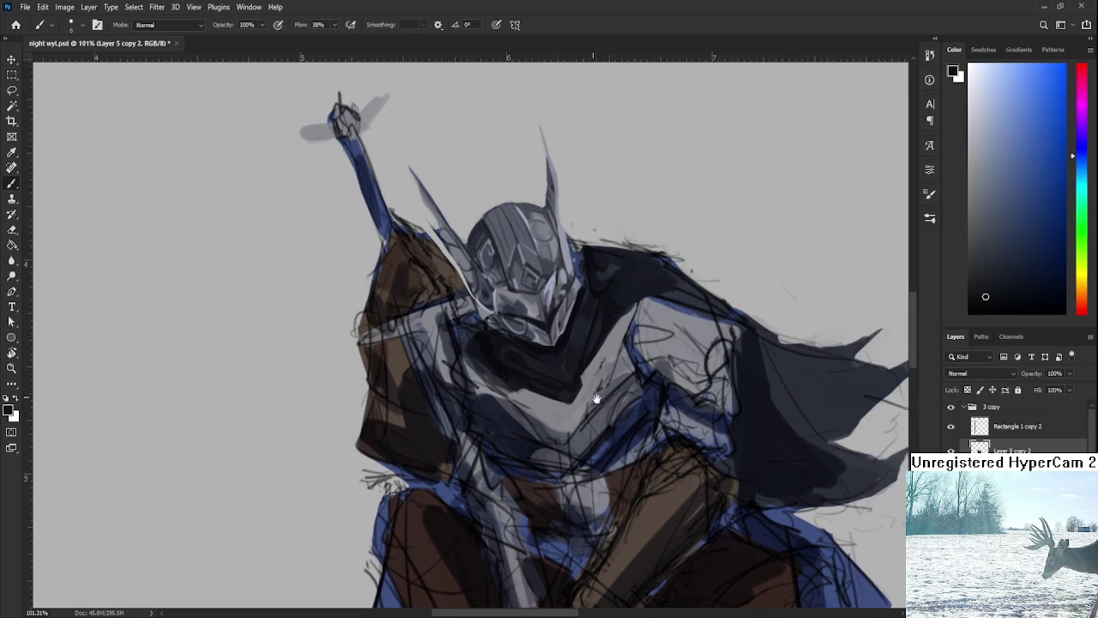
left_click(587, 369, "alt")
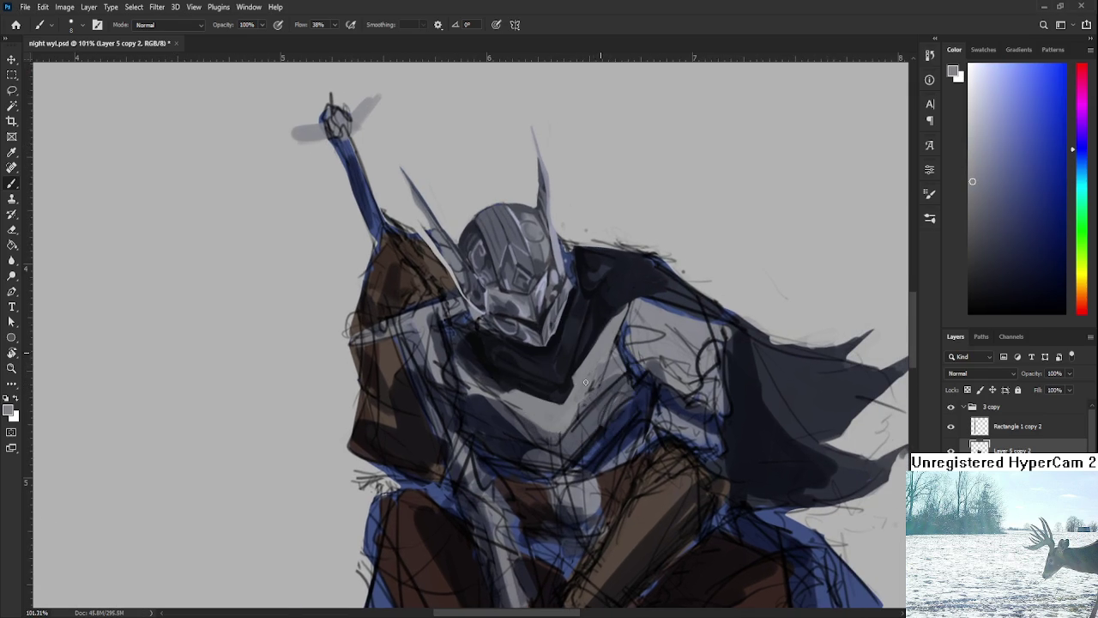
left_click(591, 369, "alt")
left_click(589, 387, "alt")
left_click(588, 390, "alt")
left_click(583, 394, "alt")
left_click_drag(607, 358, 674, 349)
left_click(669, 351, "alt")
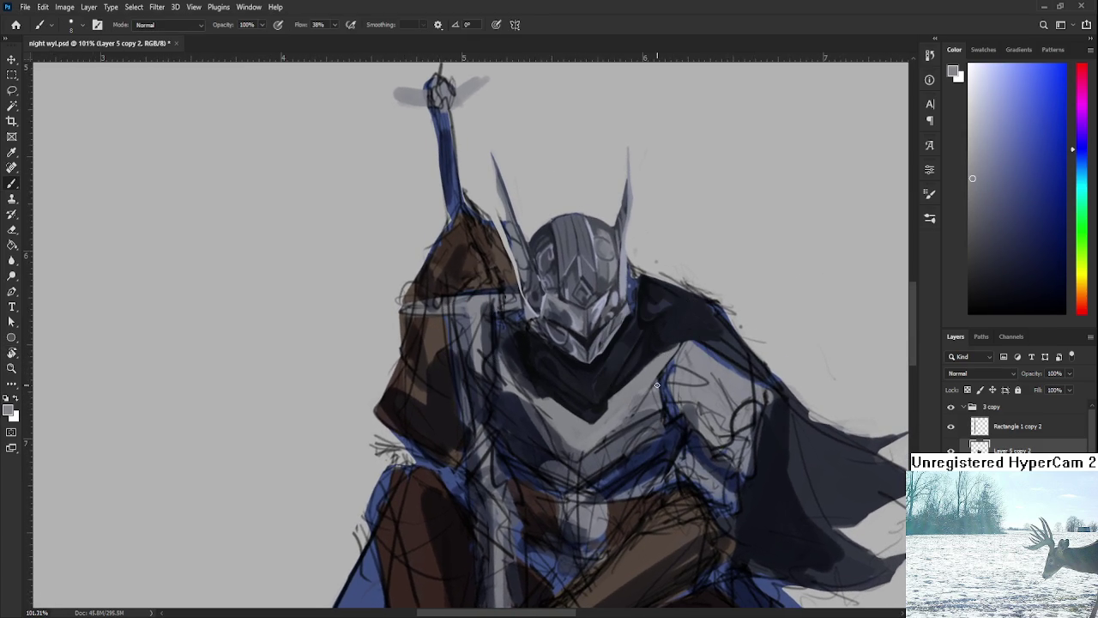
left_click_drag(636, 401, 654, 410)
left_click(600, 369, "alt")
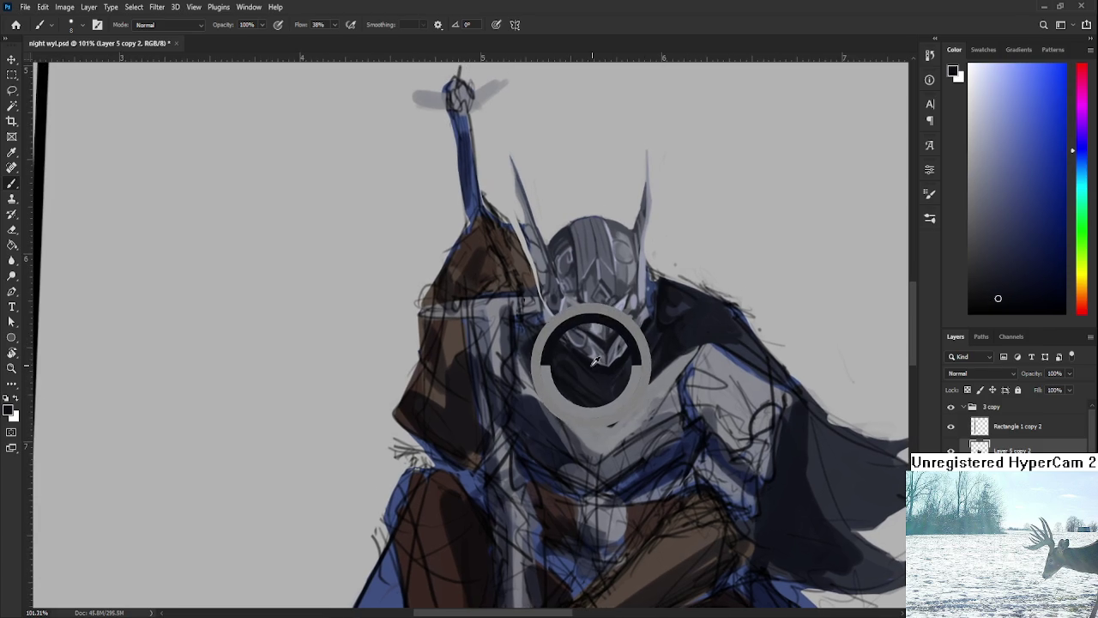
left_click_drag(600, 378, 577, 363)
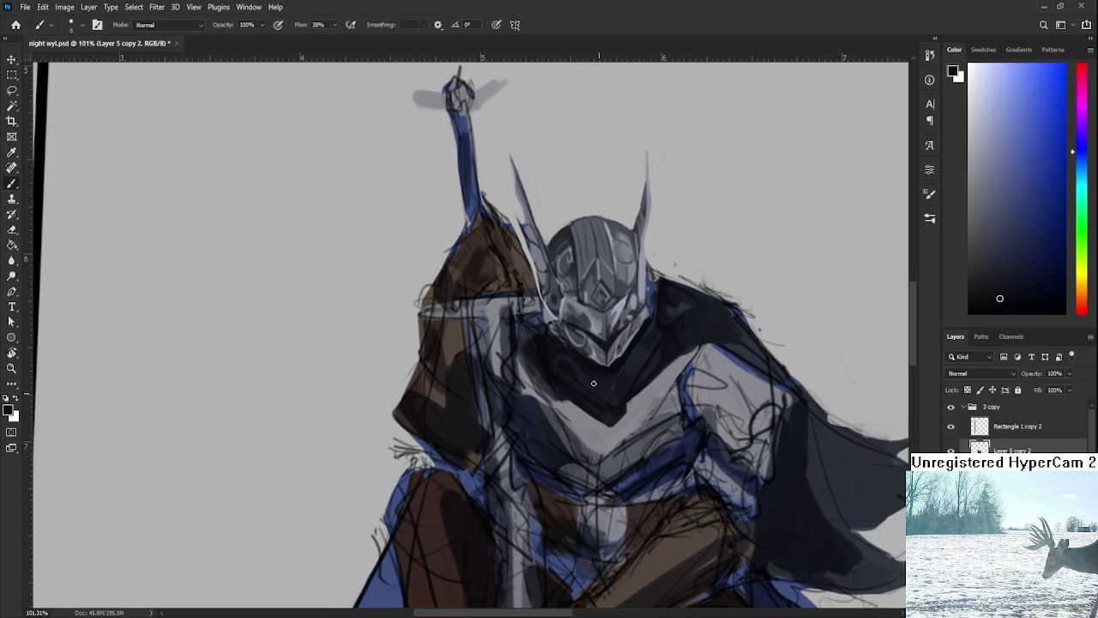
Resample darker chest tones and paint dark shadow over the chest below the helmet
left_click(617, 398, "alt")
left_click(603, 395, "alt")
left_click(603, 365, "alt")
left_click_drag(603, 362, 626, 355)
left_click(623, 339, "alt")
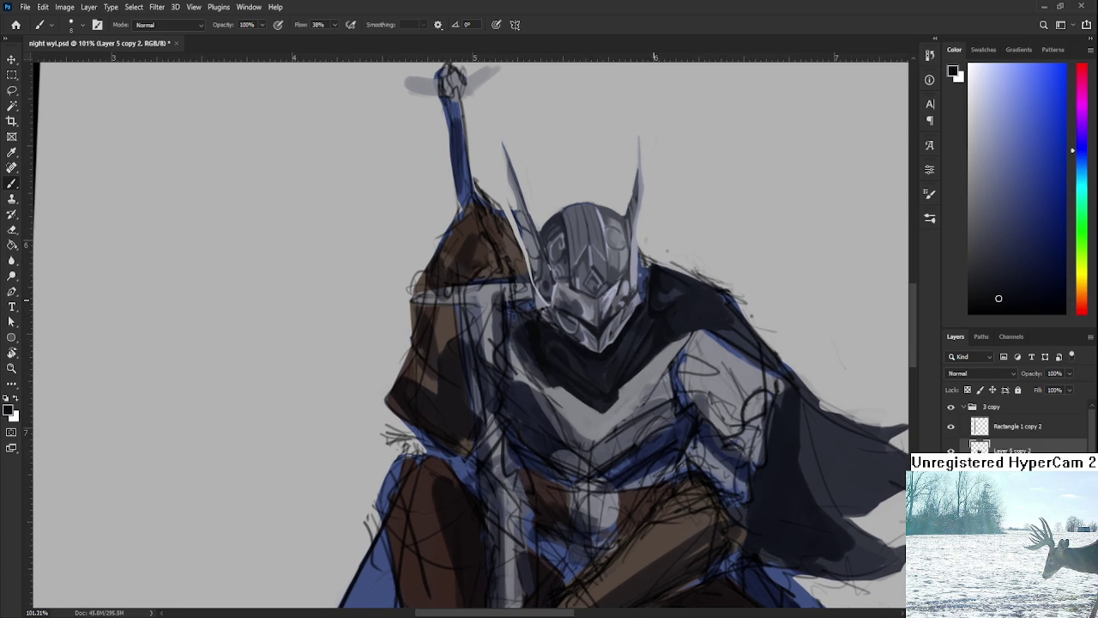
left_click_drag(581, 363, 595, 424)
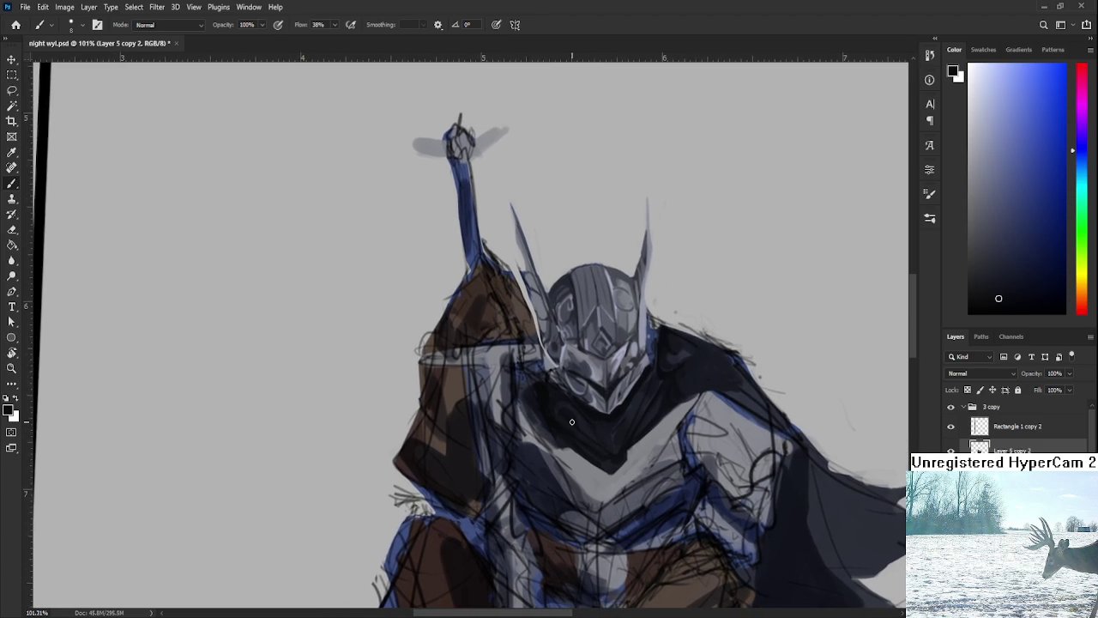
left_click(558, 440, "alt")
left_click(556, 442, "alt")
left_click_drag(556, 442, 540, 423)
Enlarge the brush and sample a mid-grey from the armour
key("bracketright")
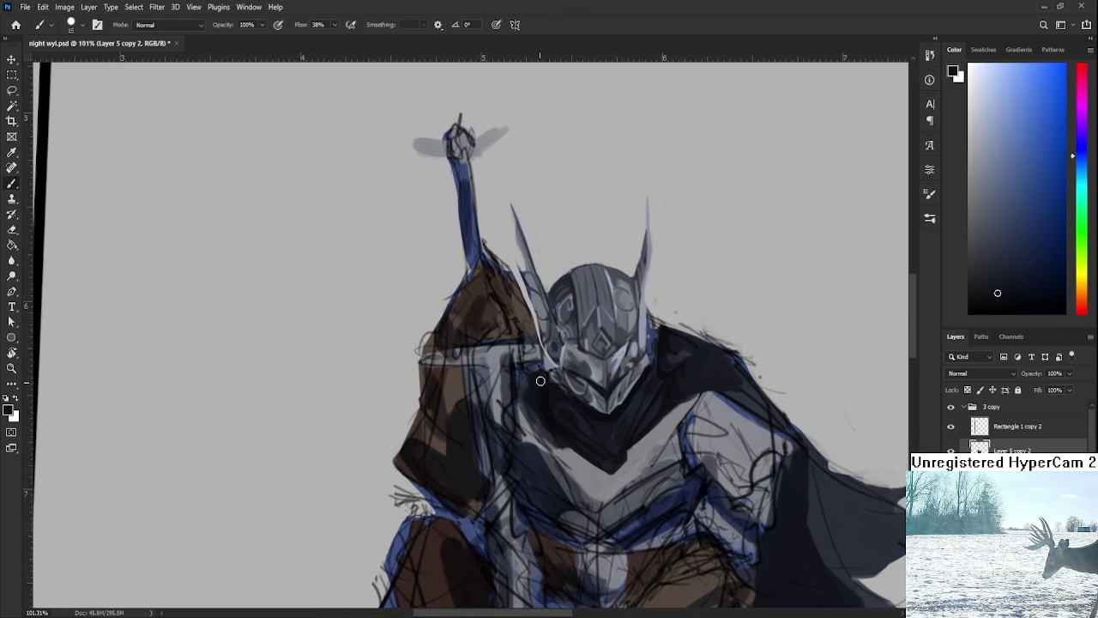
left_click_drag(540, 391, 541, 366)
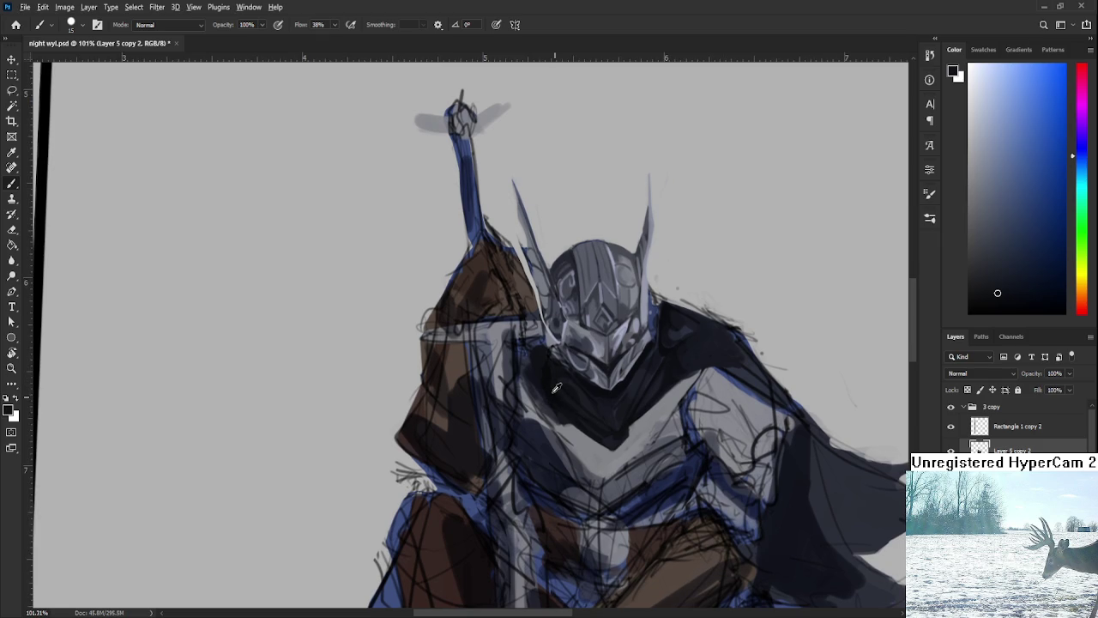
left_click(557, 388, "alt")
left_click(562, 427, "alt")
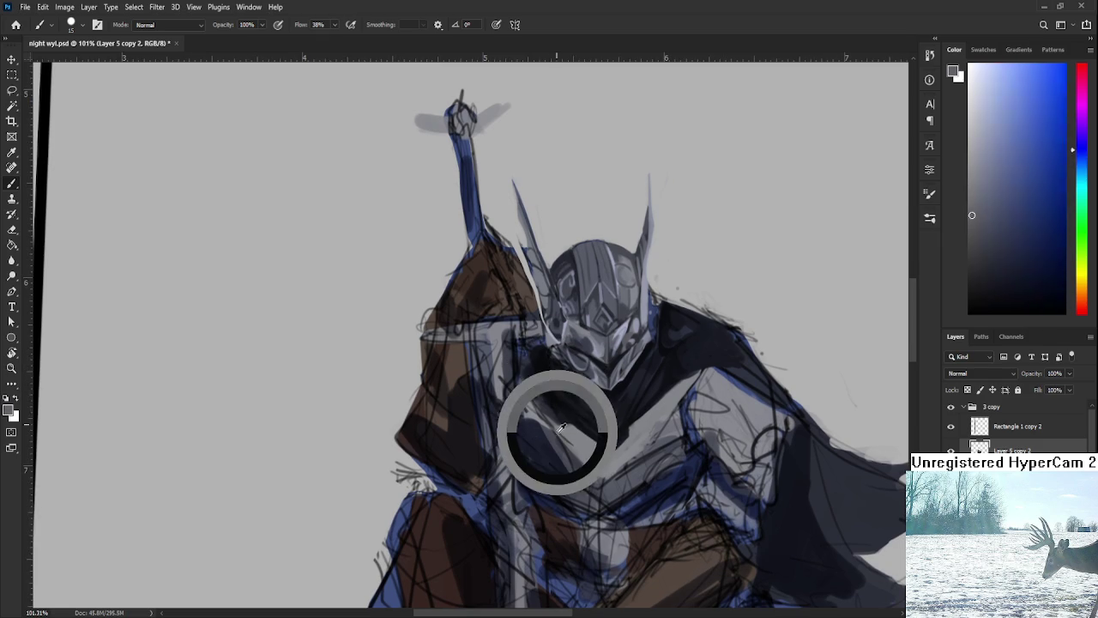
left_click(566, 433, "alt")
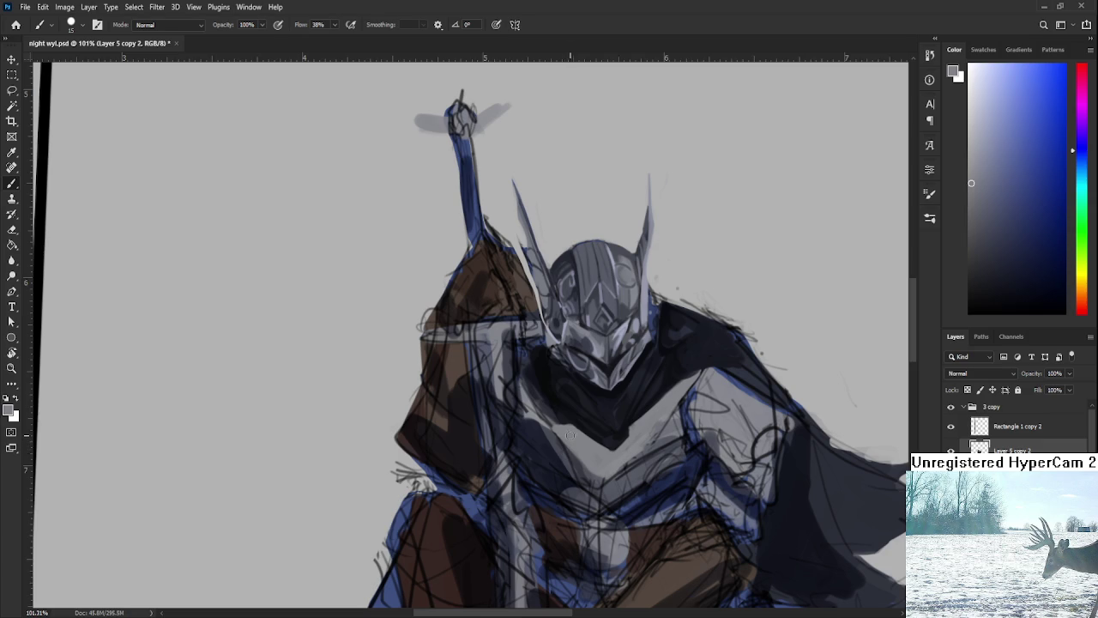
scroll(626, 360, "down", 2)
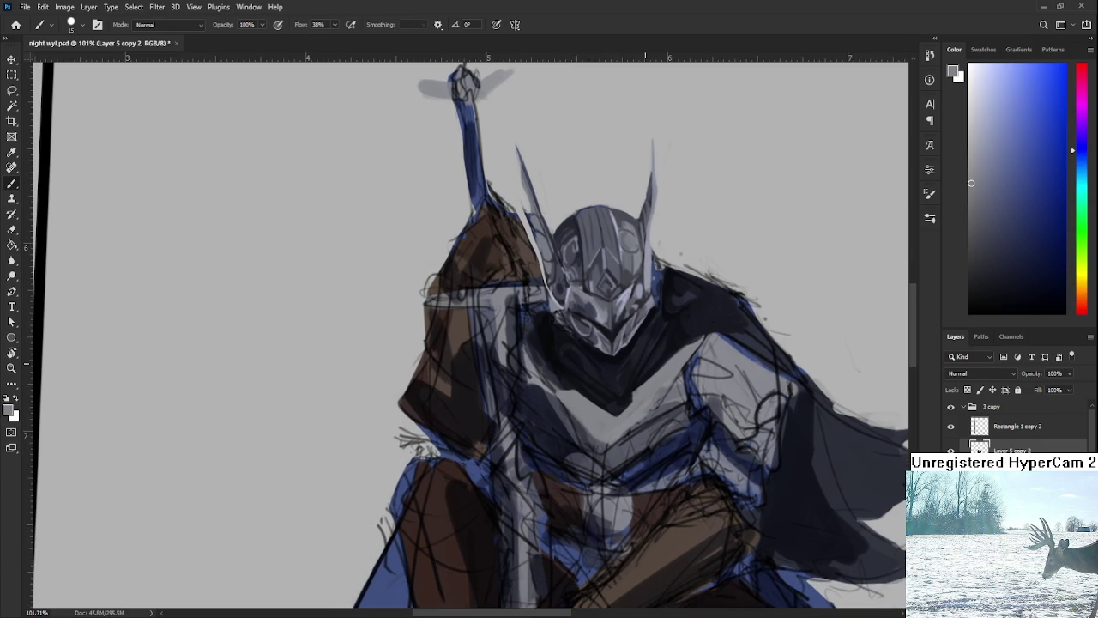
Reset the canvas rotation to upright and return to the Brush tool
scroll(645, 364, "down", 2)
scroll(645, 364, "down", 2)
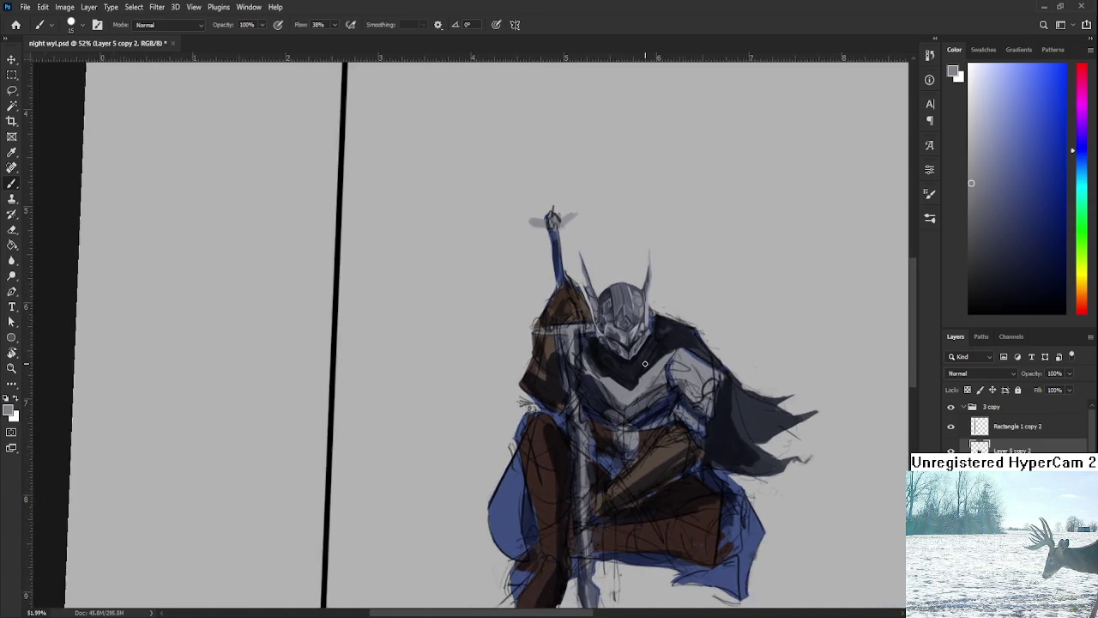
scroll(645, 364, "down", 2)
scroll(645, 363, "down", 1)
scroll(645, 363, "down", 1)
key("r")
left_click_drag(645, 364, 605, 335)
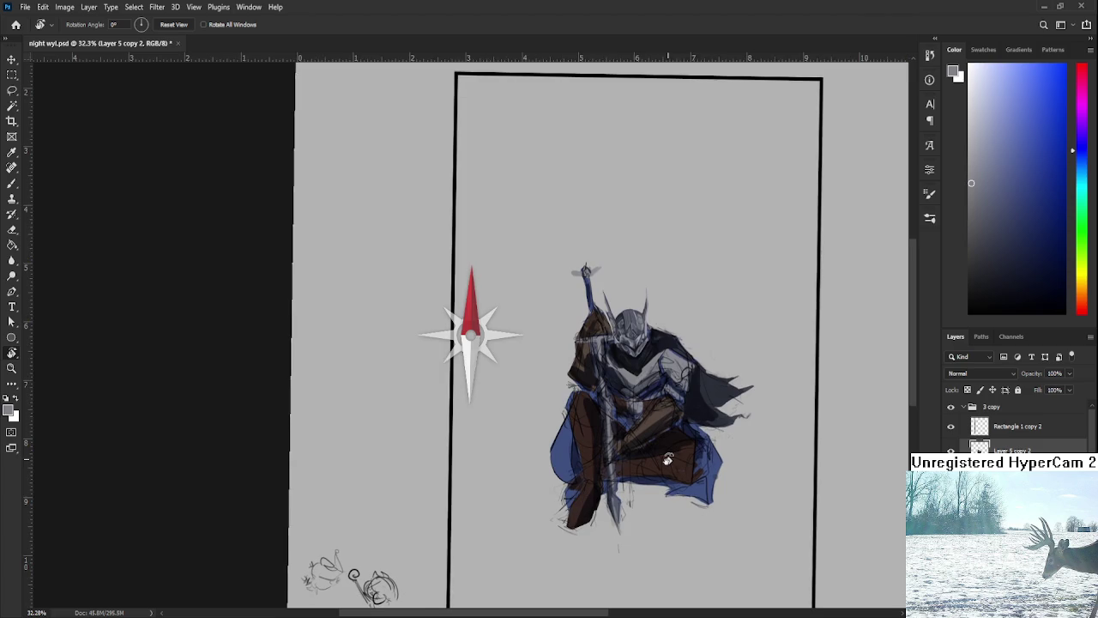
scroll(607, 360, "up", 3)
scroll(609, 386, "up", 1)
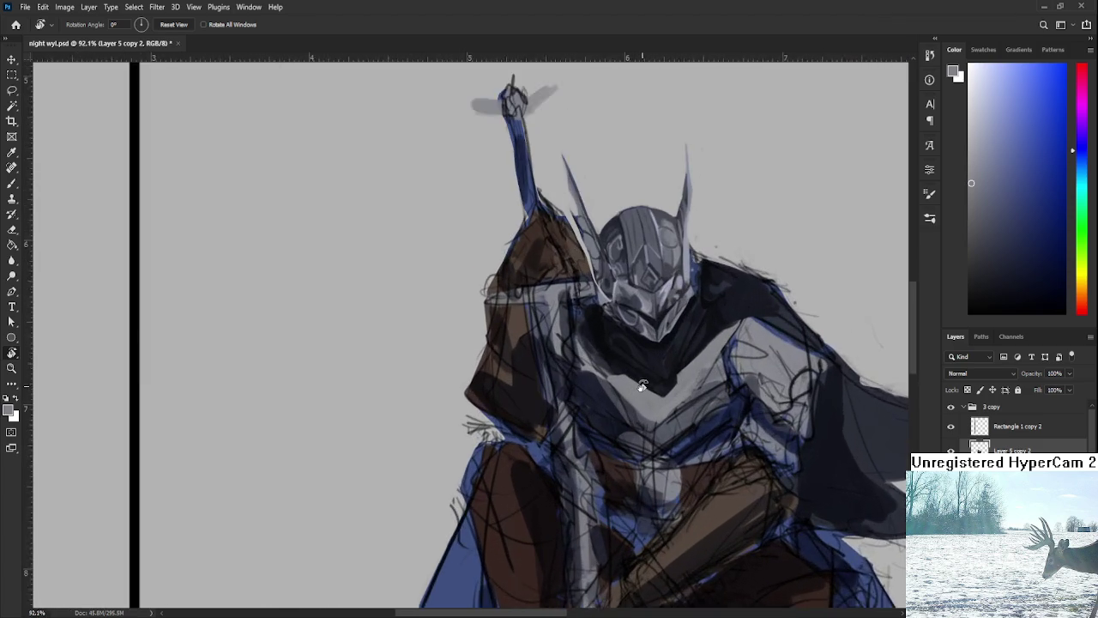
scroll(609, 412, "up", 1)
key("b")
Sample a darker chest colour and paint a dark stroke below the helmet
left_click(567, 409)
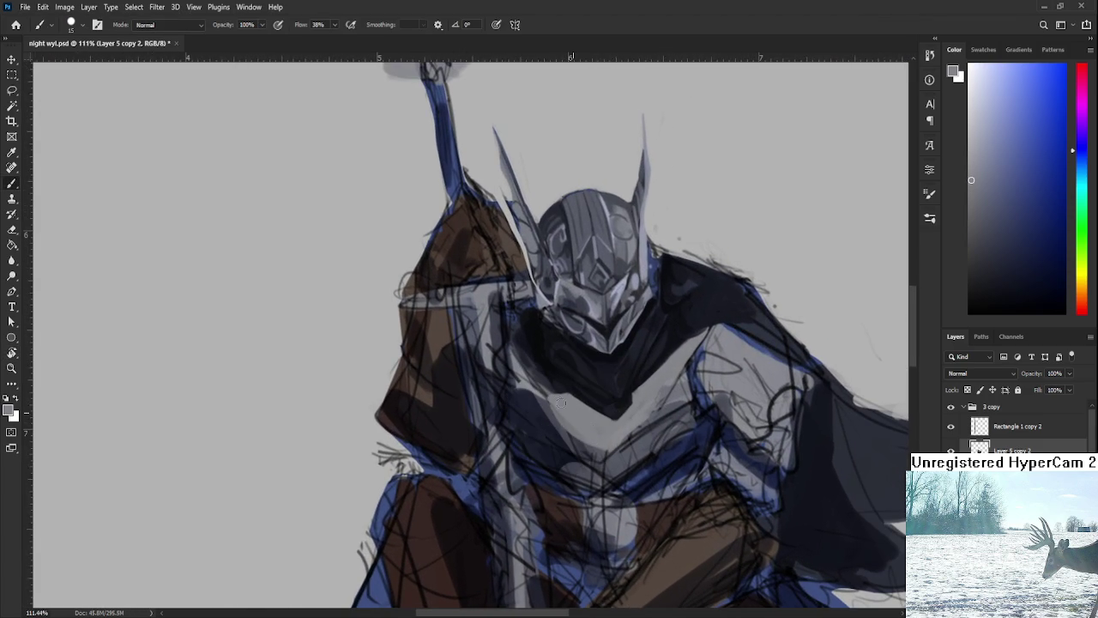
left_click(579, 414)
left_click(553, 406, "alt")
left_click_drag(553, 405, 591, 391)
Paint a light grey vertical highlight down the chest centre, softened with a faint darker stroke
left_click(588, 433, "alt")
left_click(607, 437, "alt")
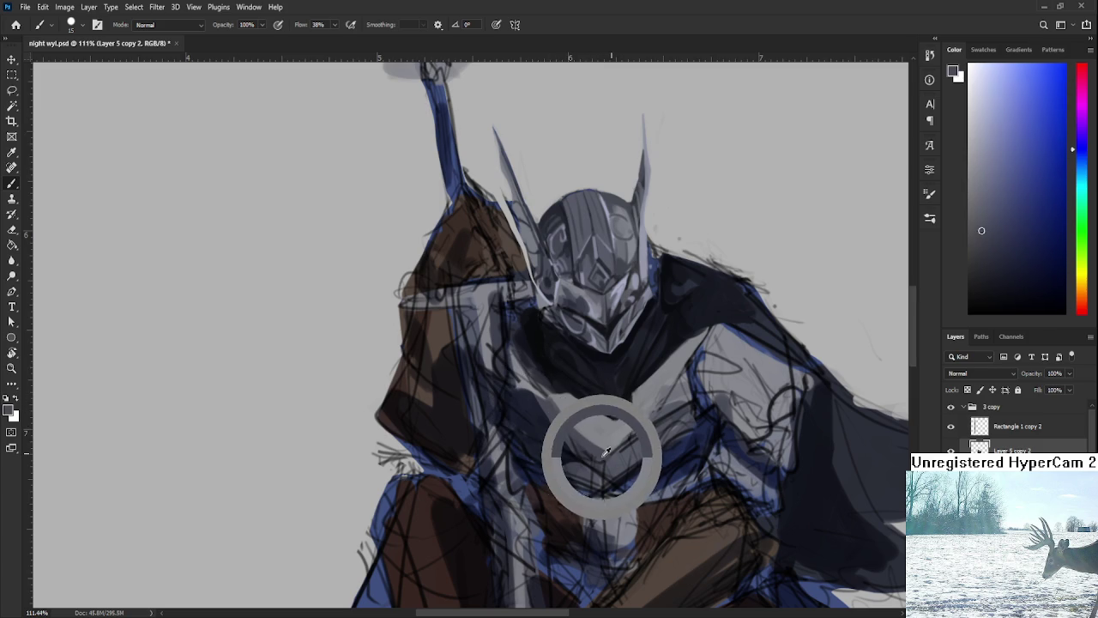
scroll(609, 433, "down", 1)
left_click(608, 432, "alt")
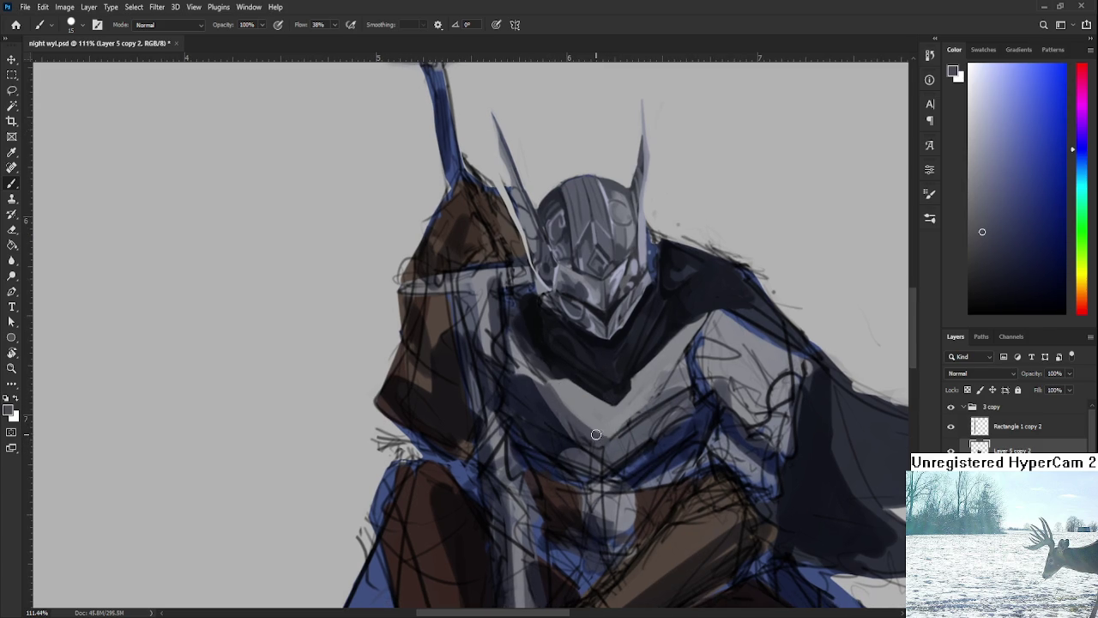
left_click_drag(606, 429, 604, 470)
left_click(616, 434, "alt")
left_click(627, 428, "alt")
left_click_drag(627, 429, 623, 447)
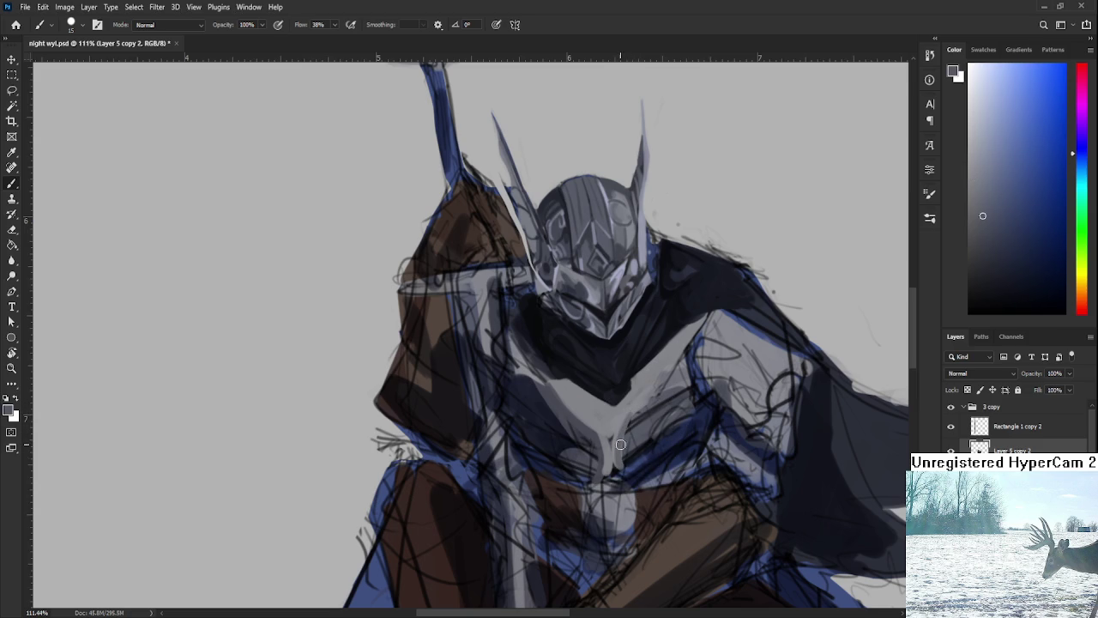
left_click(592, 420, "alt")
left_click(605, 419, "alt")
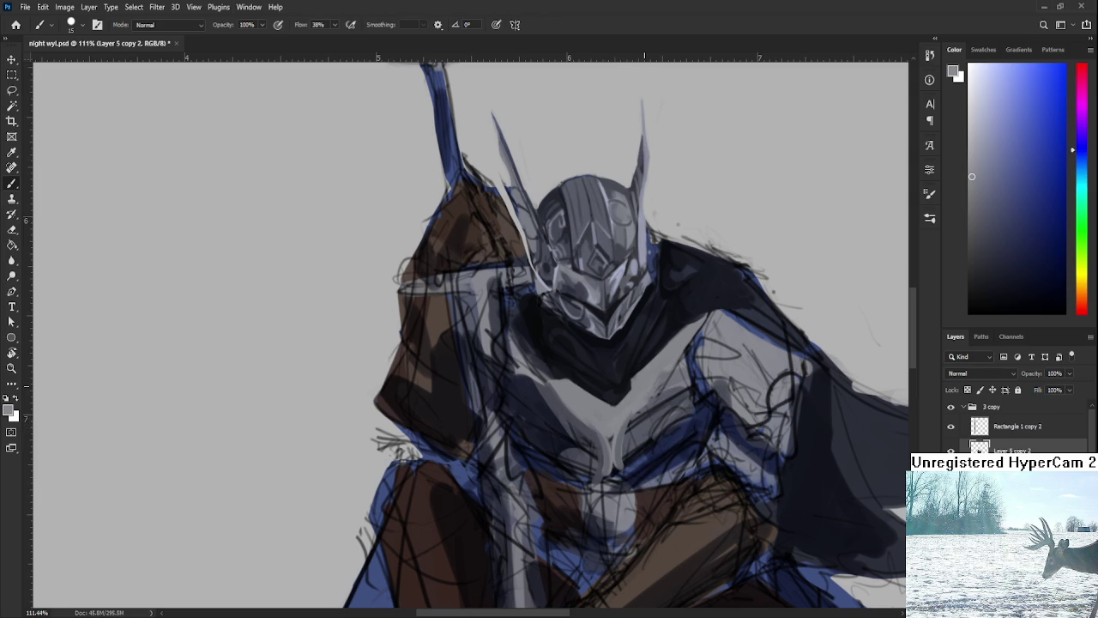
Zoom to 148%, paint dark navy shading beneath the chest collar, then fit the whole figure on screen
scroll(654, 386, "down", 1)
scroll(655, 386, "down", 3)
scroll(648, 385, "up", 3)
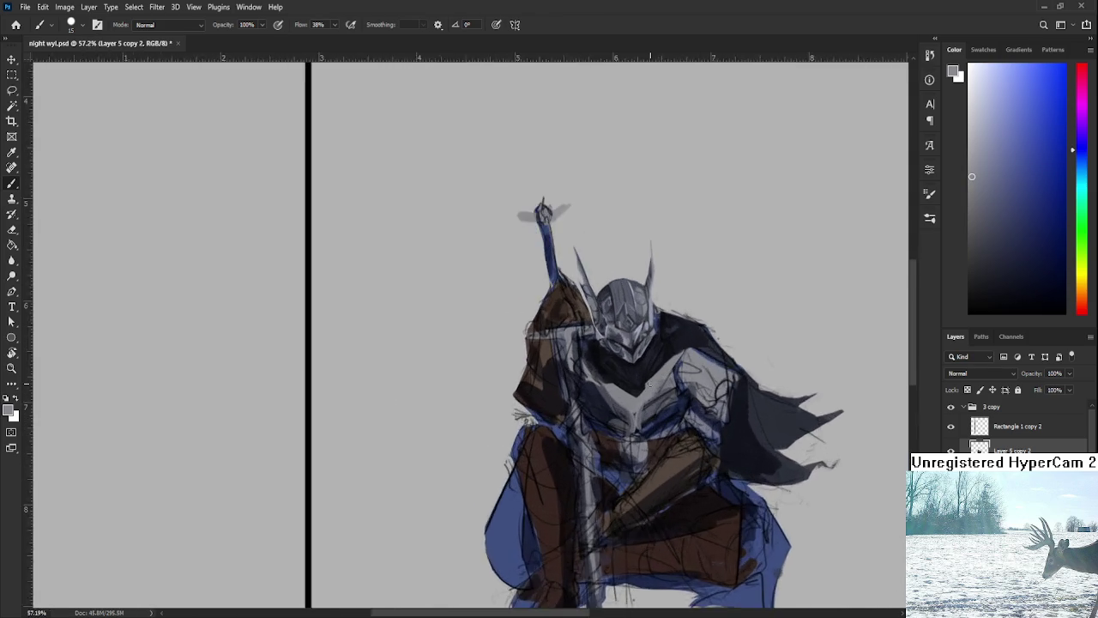
scroll(649, 385, "up", 4)
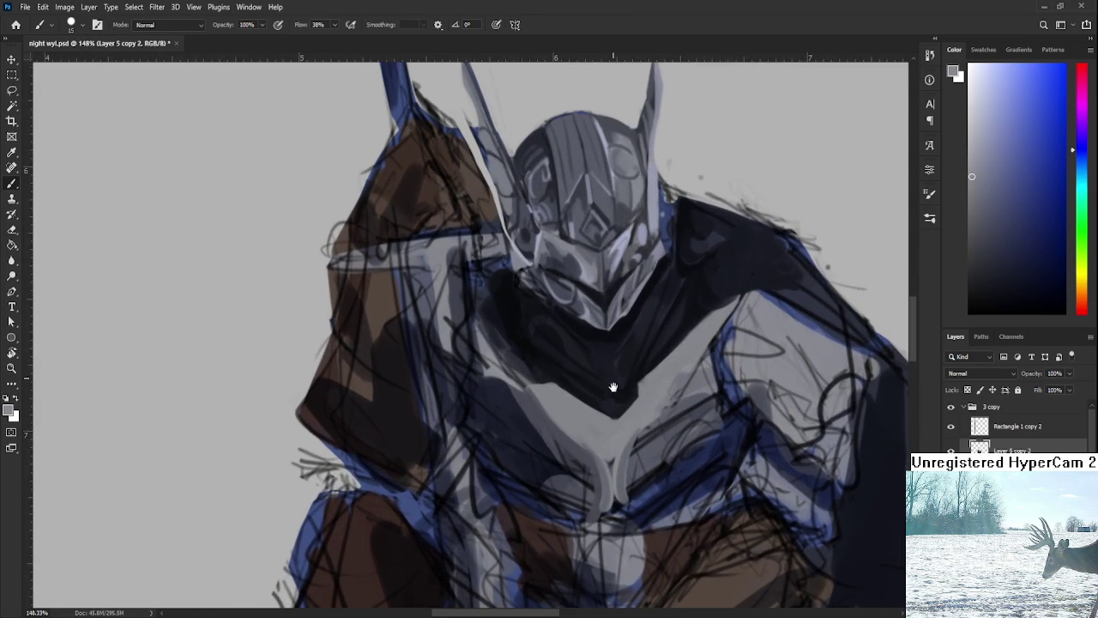
scroll(612, 385, "up", 1)
mouse_move(551, 363)
left_mouse_down()
mouse_move(547, 399)
mouse_move(588, 434)
left_mouse_up()
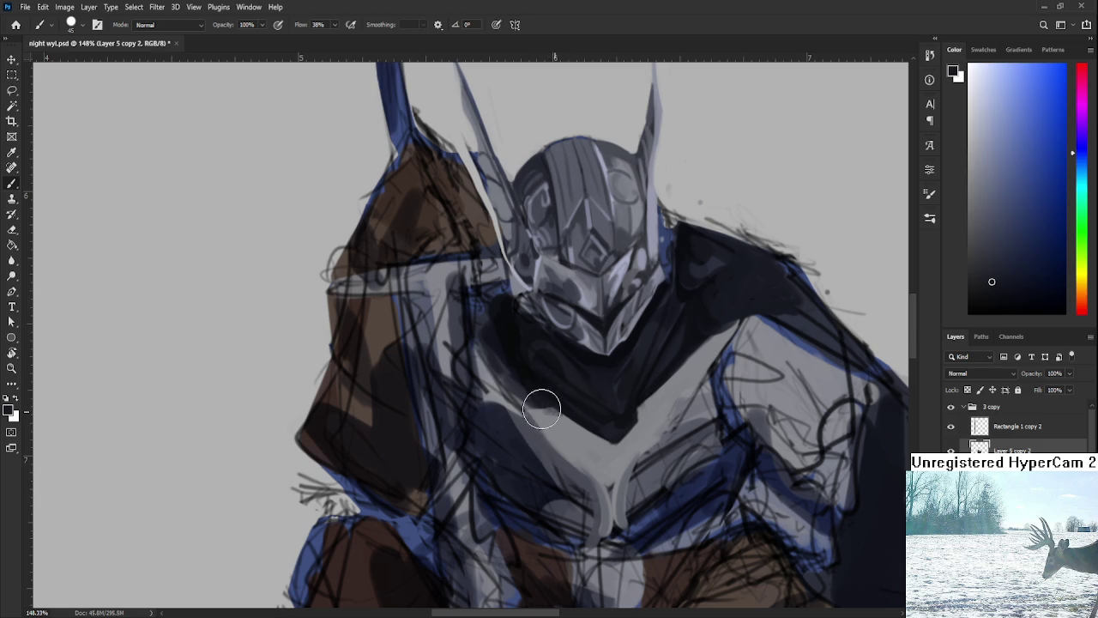
left_click(589, 444, "alt")
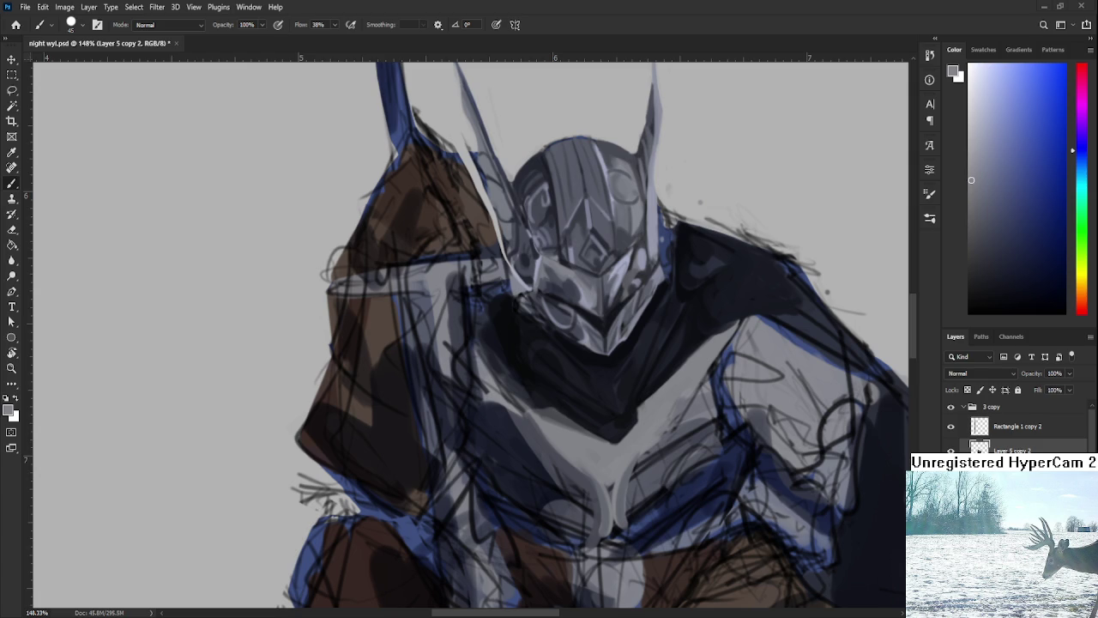
key("ctrl+0")
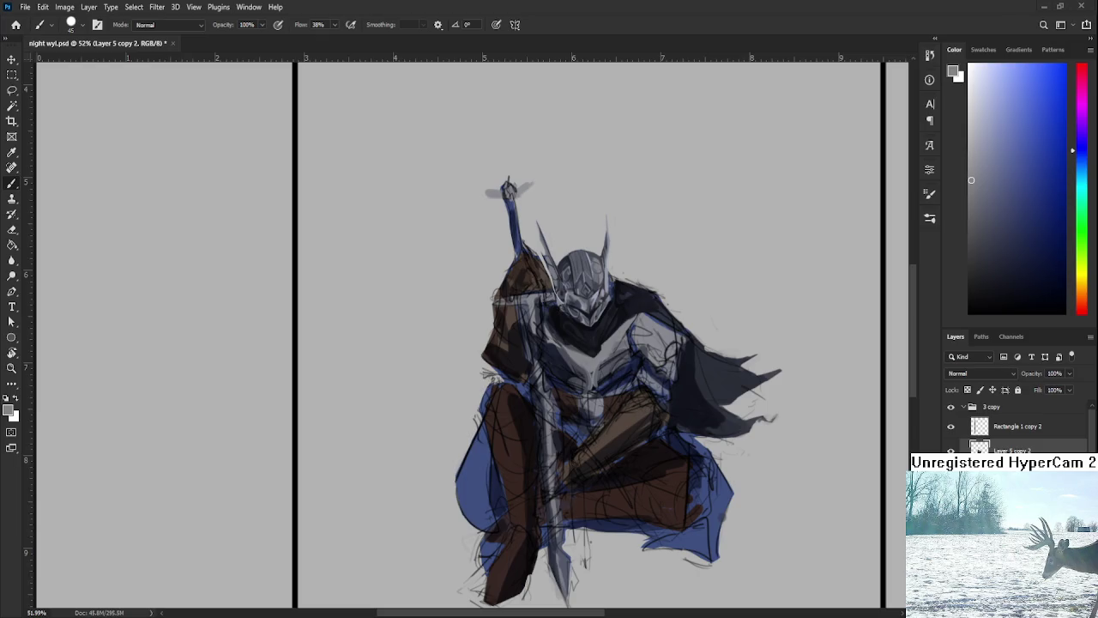
Zoom back in on the helmet and chest and sample various armour tones
mouse_move(566, 414)
left_mouse_down()
mouse_move(598, 355)
mouse_move(548, 401)
left_mouse_up()
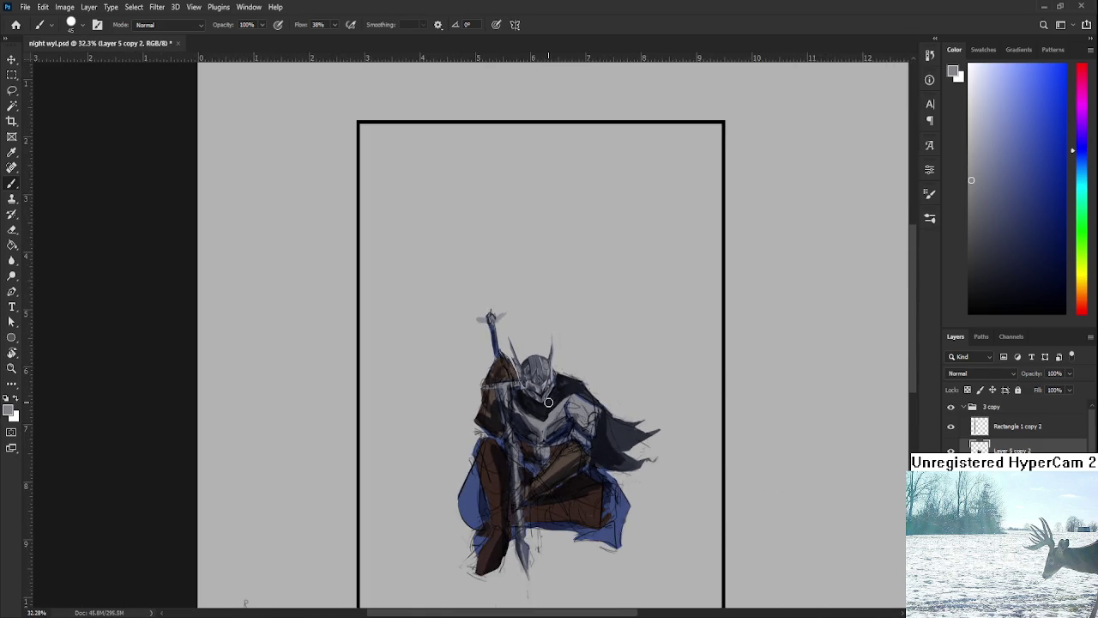
left_click_drag(548, 402, 533, 432)
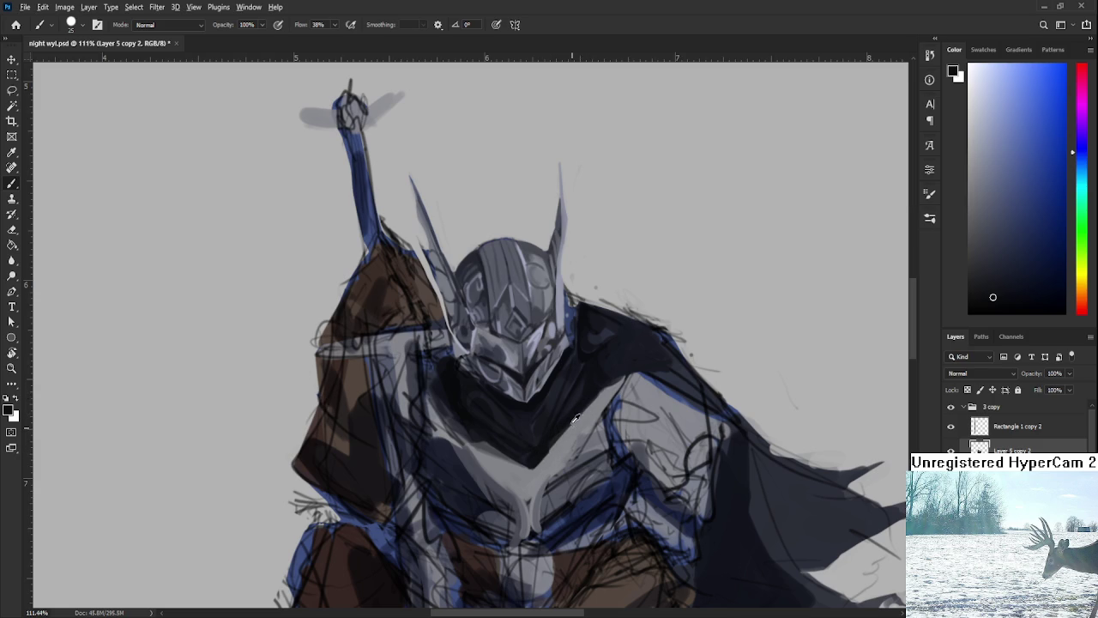
left_click(594, 369, "alt")
left_click(592, 374, "alt")
left_click(562, 412, "alt")
left_click(630, 355, "alt")
left_click(556, 428, "alt")
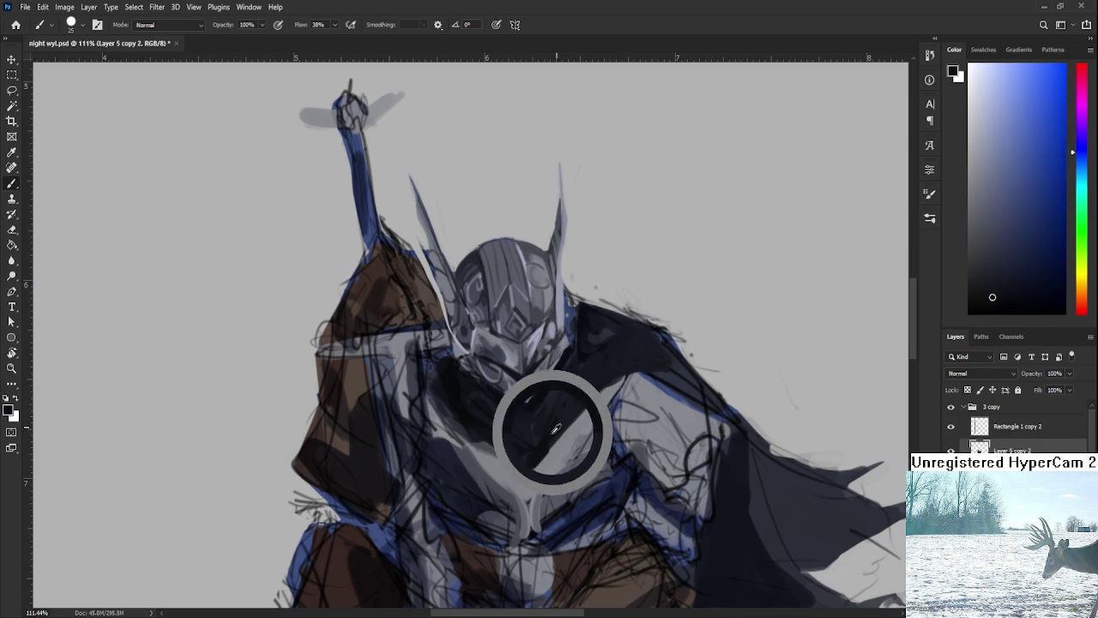
left_click(539, 444, "alt")
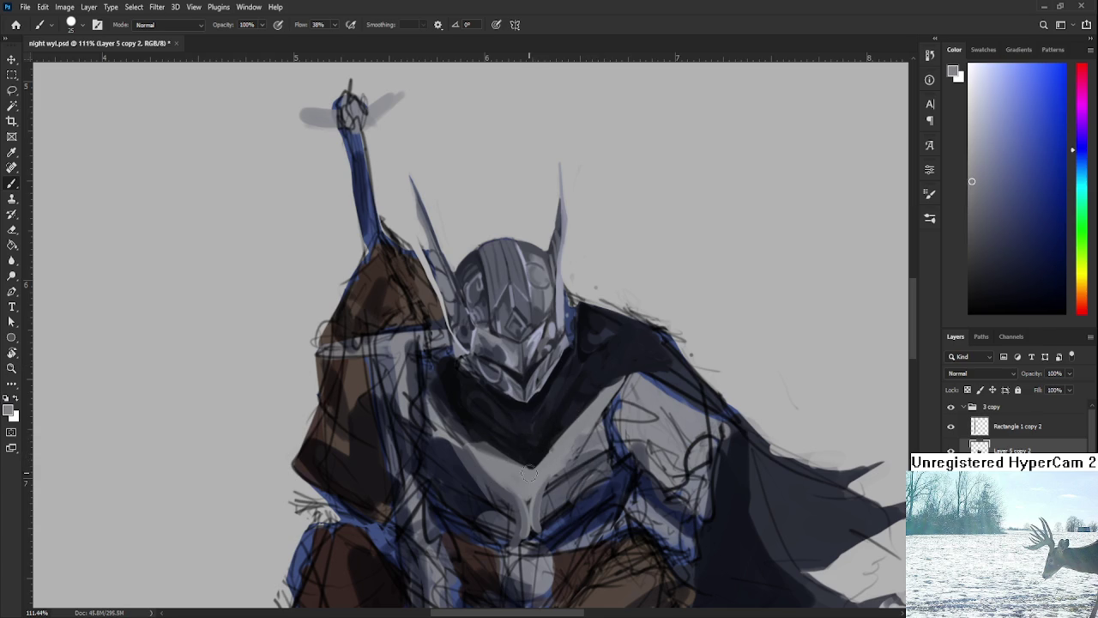
left_click(532, 458, "alt")
left_click(542, 453, "alt")
Fine-tune the sampled chest colour, ending on the dark cape tone
left_click(550, 436, "alt")
left_click(538, 450, "alt")
left_click(567, 417, "alt")
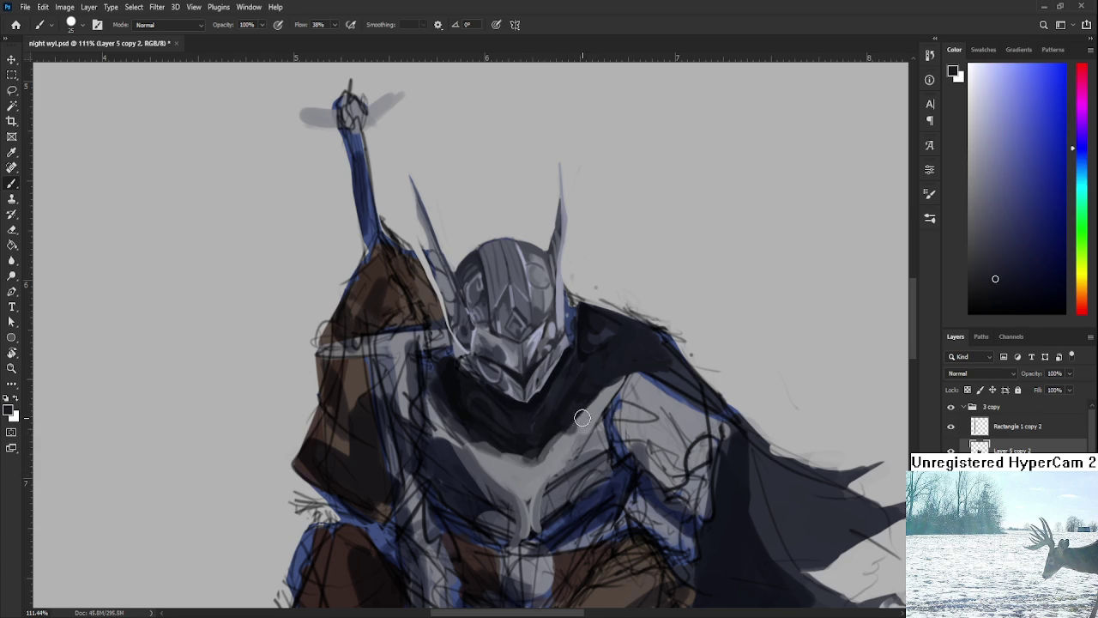
left_click(580, 420, "alt")
left_click(583, 411, "alt")
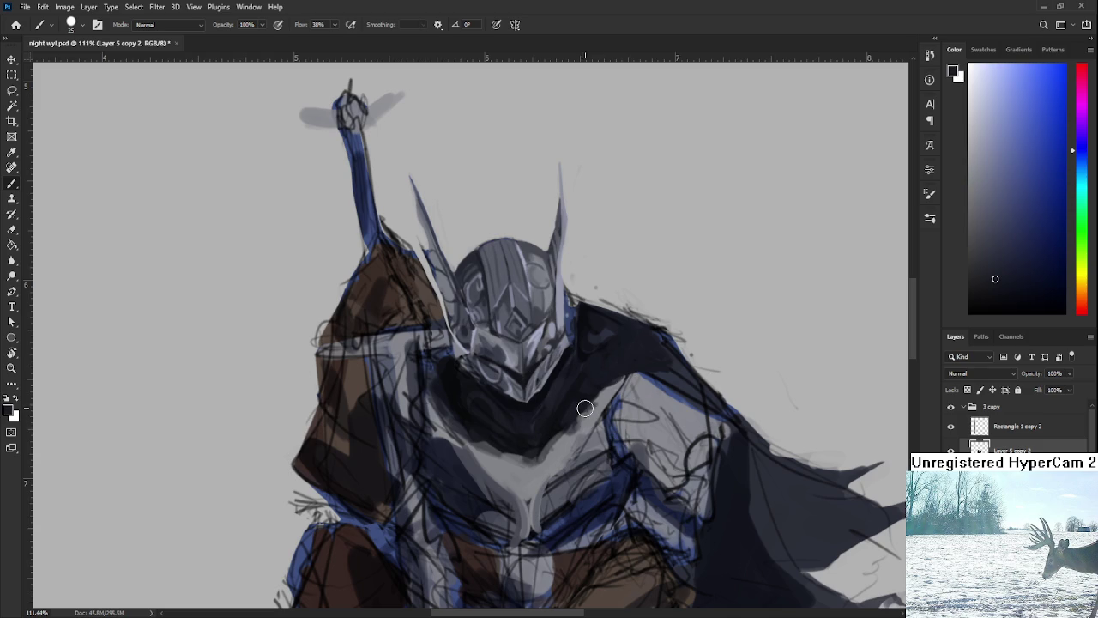
left_click(487, 442, "alt")
left_click(511, 452, "alt")
left_click(586, 352, "alt")
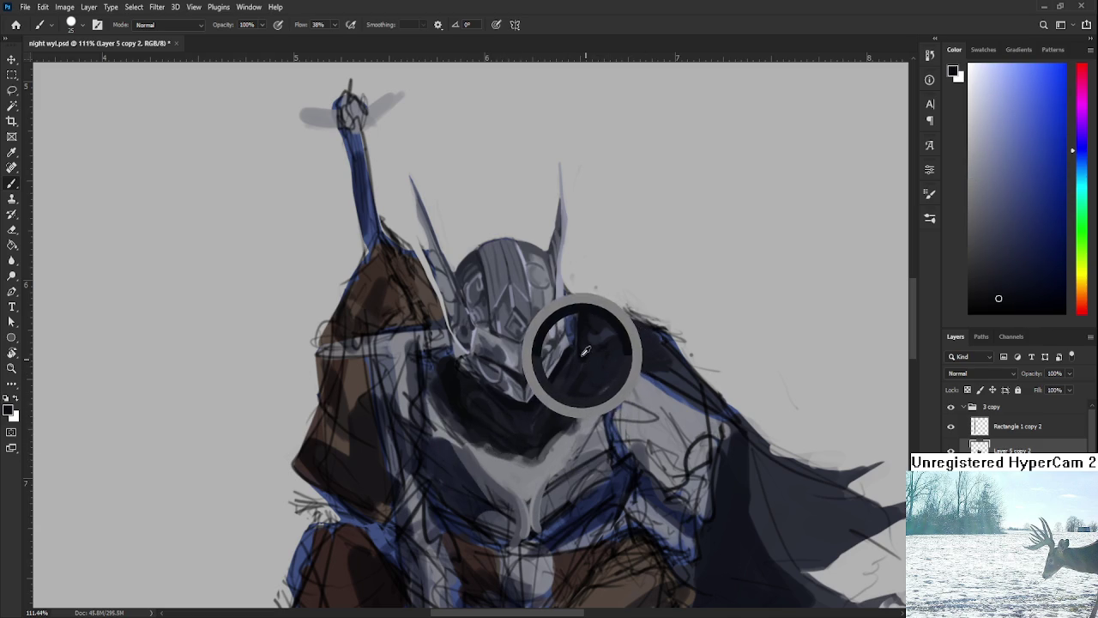
Paint near-black navy shadow over the shoulder beneath the helmet, blending into the cape
mouse_move(610, 378)
left_mouse_down()
mouse_move(635, 343)
mouse_move(627, 354)
mouse_move(678, 378)
left_mouse_up()
left_click(632, 335, "alt")
left_click(669, 357, "alt")
left_click(616, 400, "alt")
left_click(638, 342, "alt")
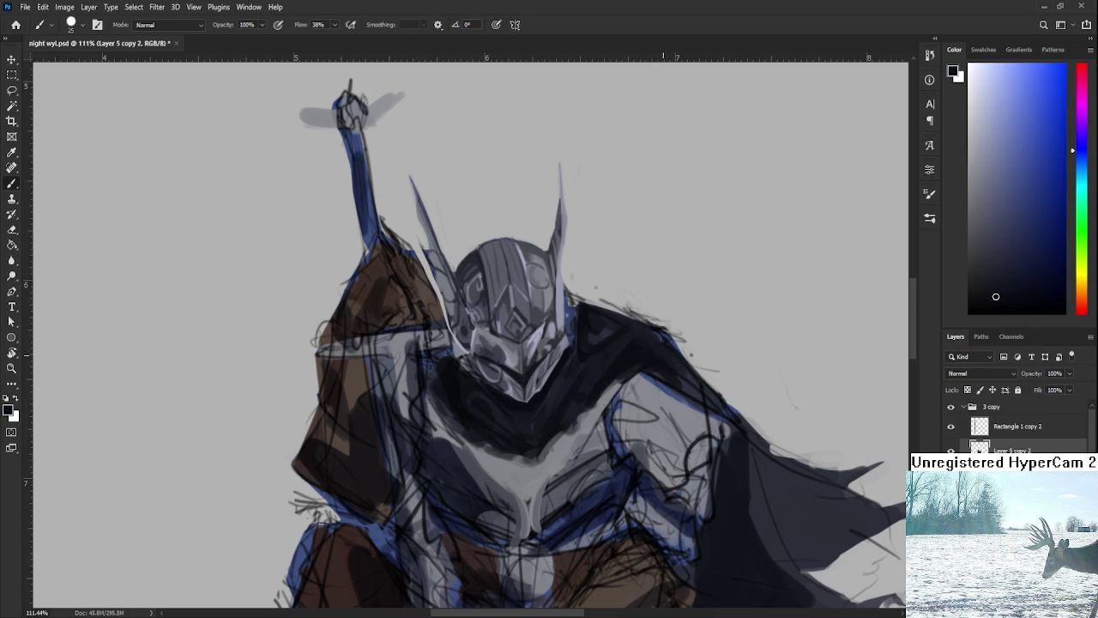
Zoom in on the chest and paint soft light-grey strokes with a smaller brush
scroll(666, 346, "down", 4)
scroll(665, 344, "down", 4)
scroll(474, 330, "up", 4)
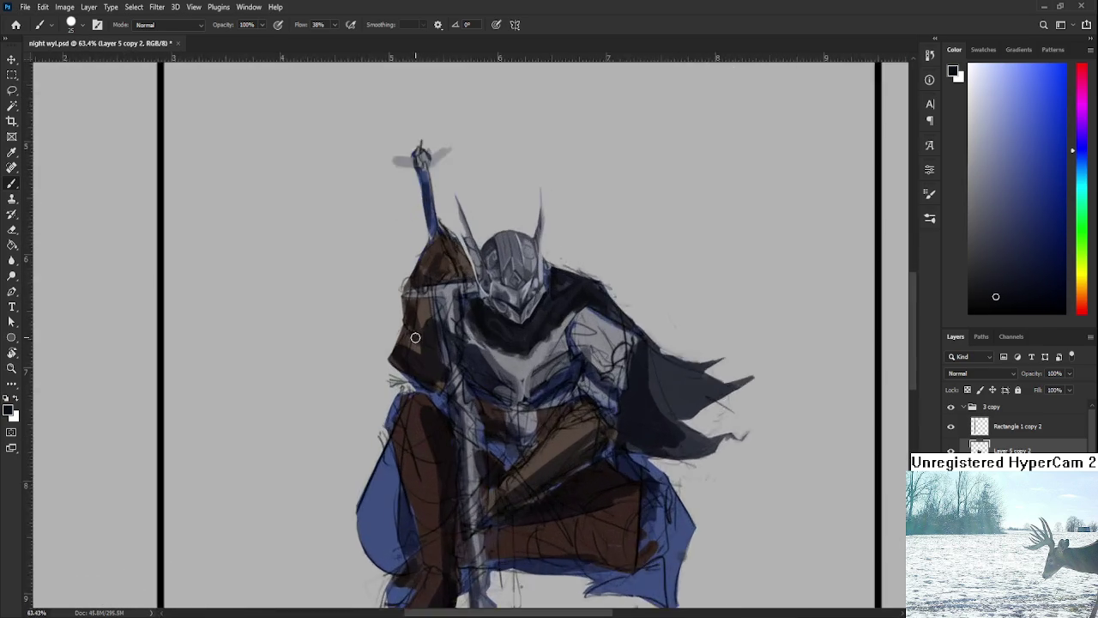
scroll(515, 326, "up", 3)
mouse_move(510, 326)
left_mouse_down()
mouse_move(503, 392)
mouse_move(580, 438)
left_mouse_up()
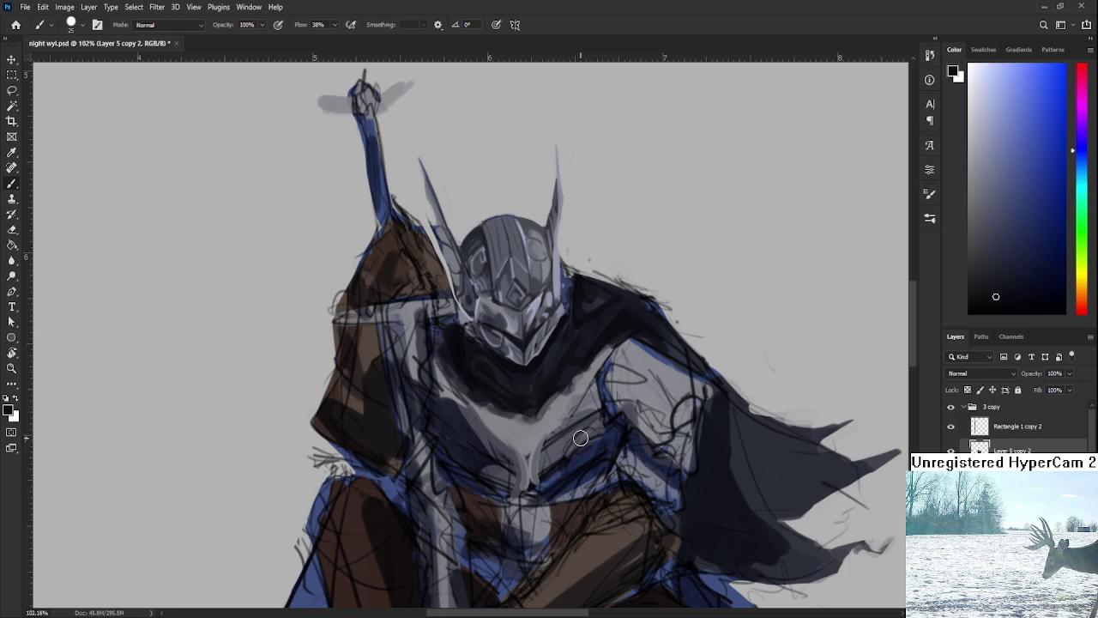
left_click(482, 424, "alt")
key("bracketleft")
key("bracketleft")
left_click_drag(469, 415, 518, 446)
Enlarge the brush and sample lighter and darker greys from the chest plate
key("bracketright")
key("bracketright")
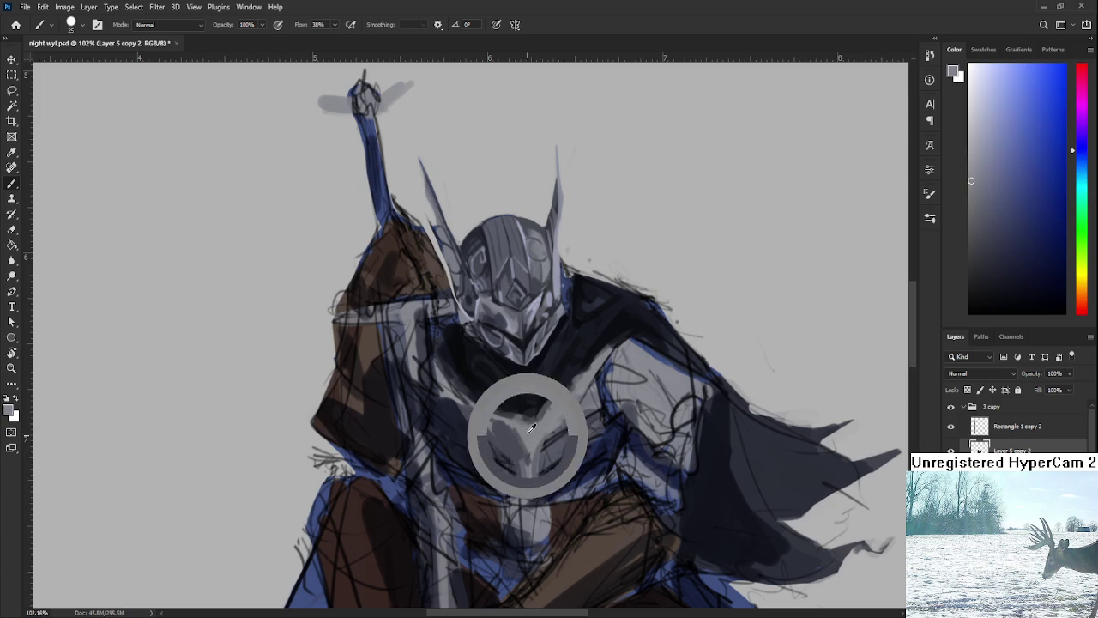
left_click(527, 444, "alt")
left_click(534, 459, "alt")
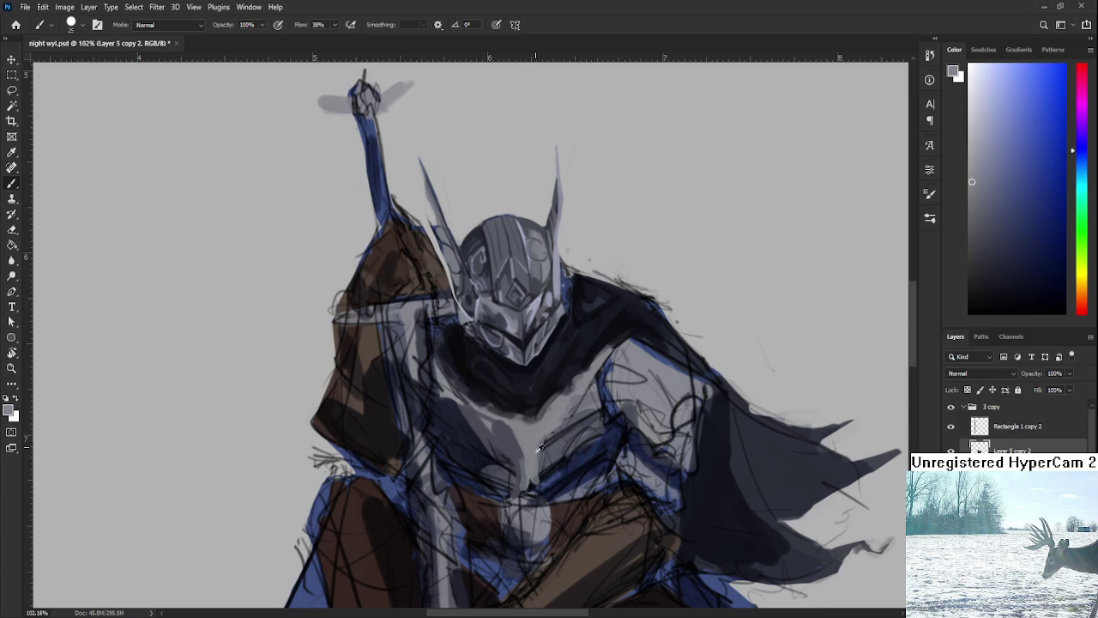
left_click(508, 434, "alt")
left_click(530, 442, "alt")
left_click(551, 440, "alt")
left_click(545, 446, "alt")
left_click(526, 455, "alt")
scroll(614, 357, "down", 2)
scroll(615, 357, "down", 2)
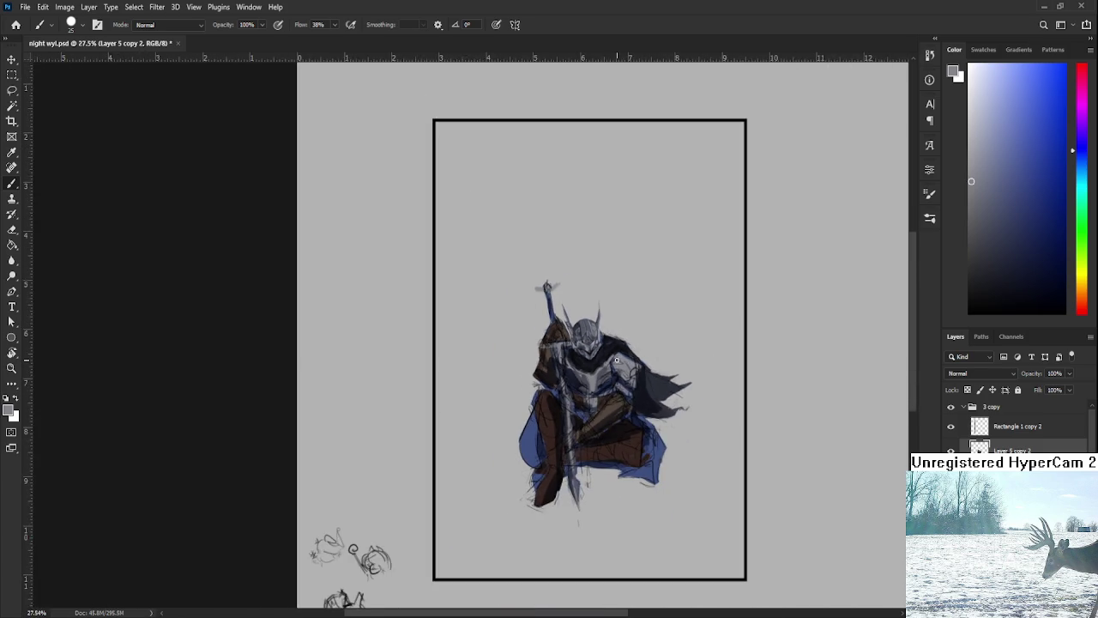
scroll(614, 357, "up", 2)
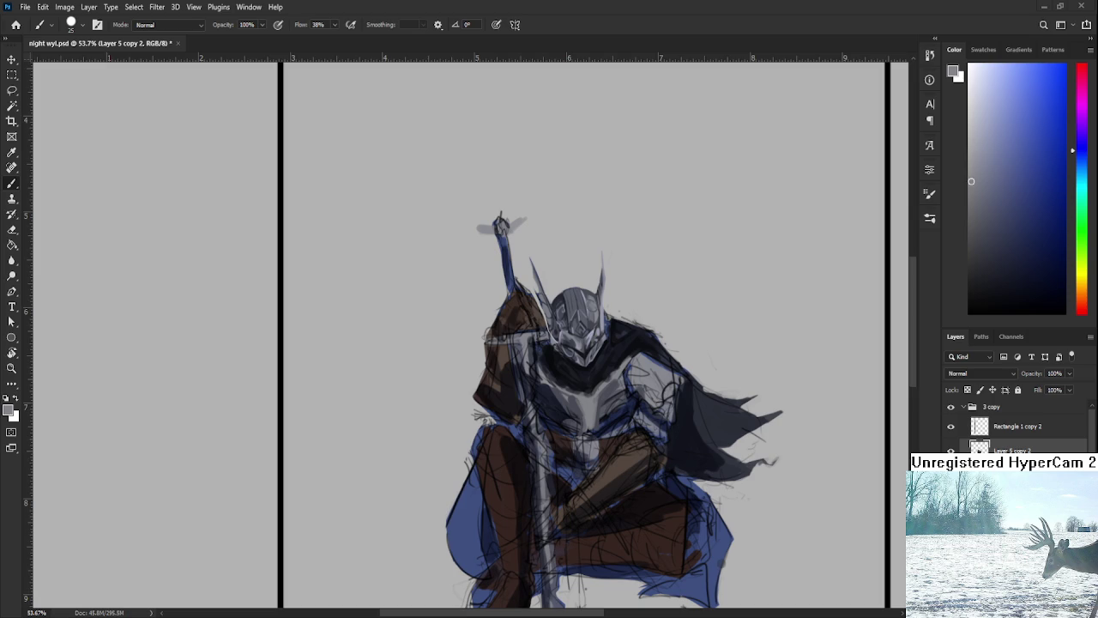
Centre the view on the torso and paint a lighter grey stroke across the chest
scroll(611, 399, "up", 2)
scroll(601, 391, "up", 3)
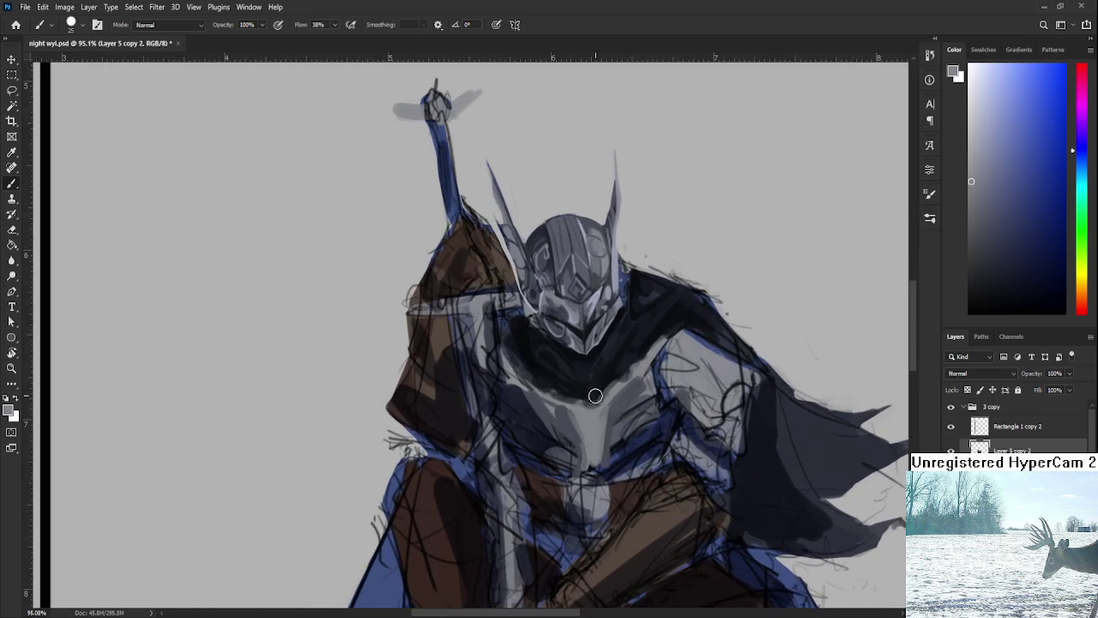
left_click_drag(595, 387, 587, 435)
left_click(542, 351, "alt")
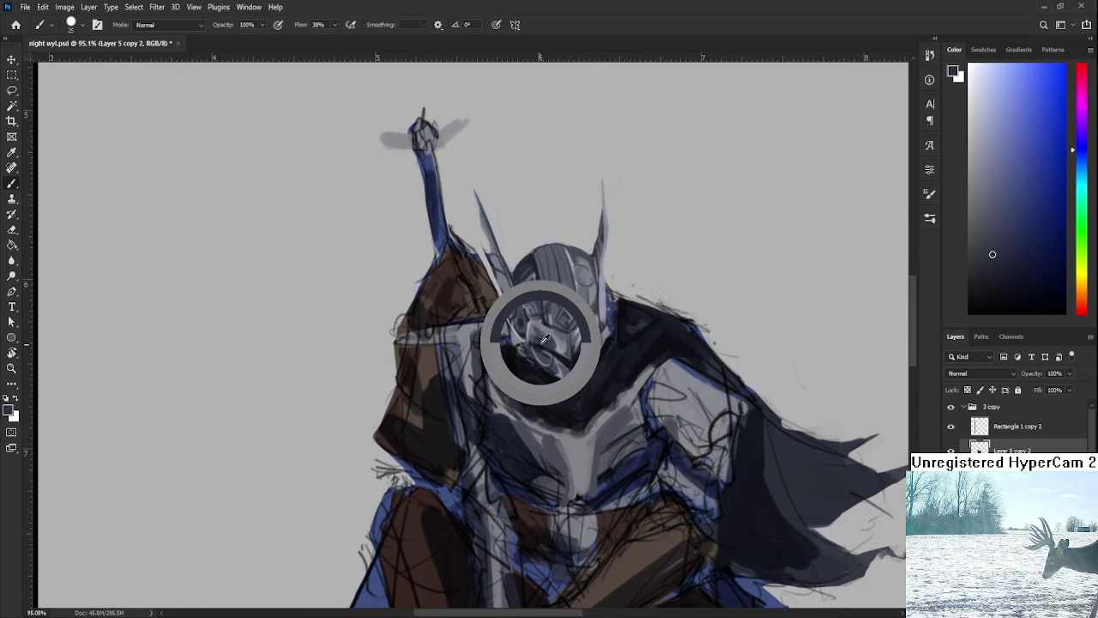
scroll(549, 360, "down", 1)
left_click(527, 423, "alt")
left_click(549, 459, "alt")
left_click(512, 435, "alt")
left_click(519, 437, "alt")
left_click_drag(495, 408, 567, 464)
Resample lighter greys and extend the light grey area down the chest
left_click(510, 437, "alt")
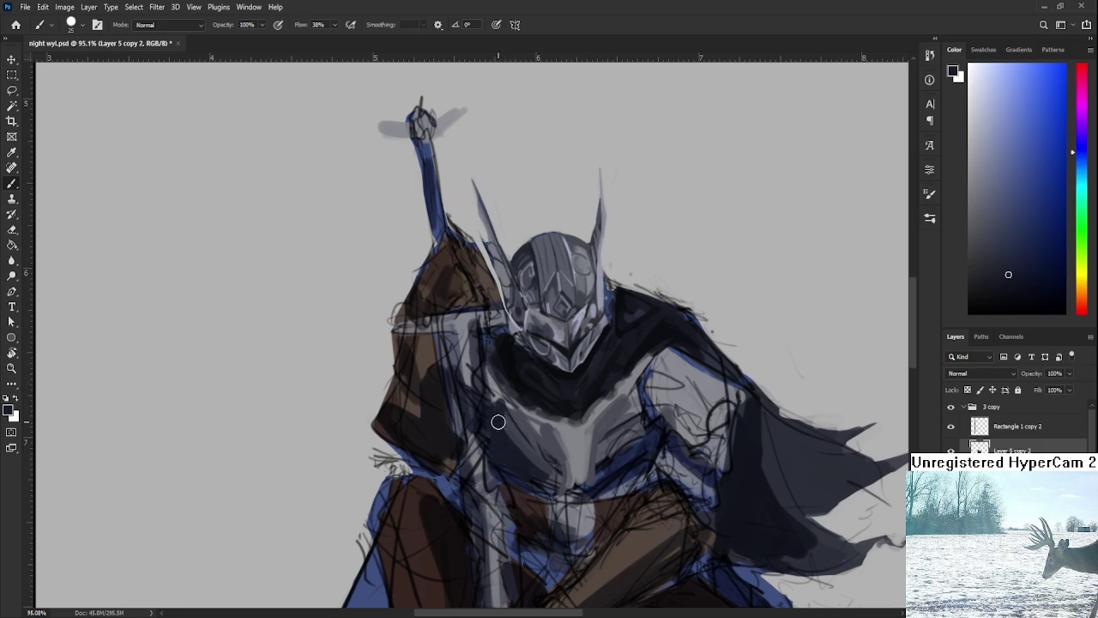
left_click(519, 446, "alt")
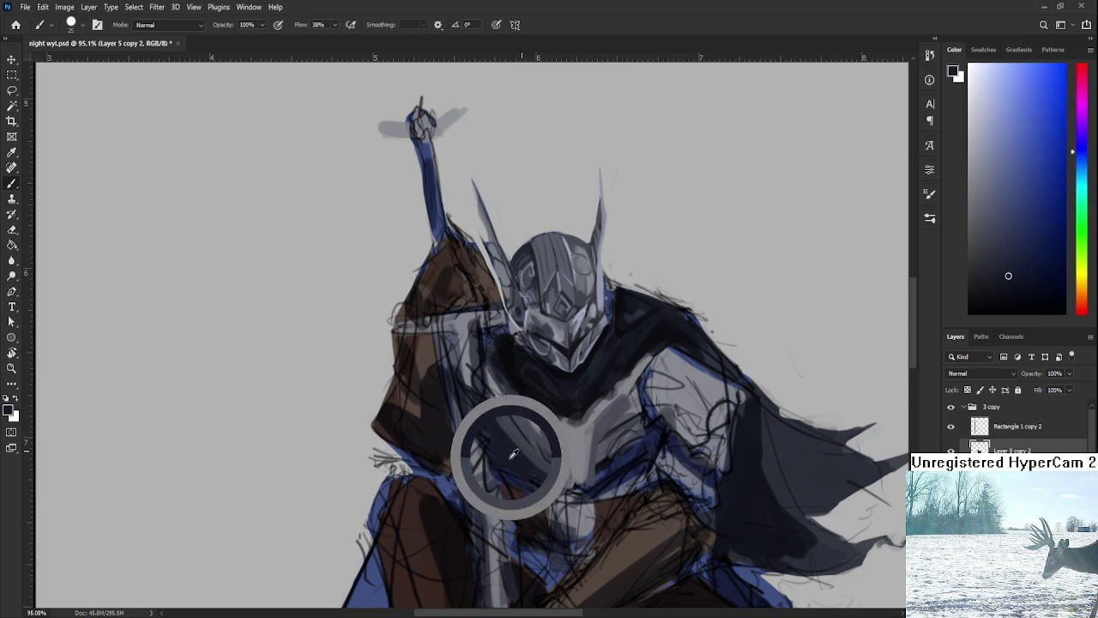
left_click(522, 451, "alt")
left_click(572, 436, "alt")
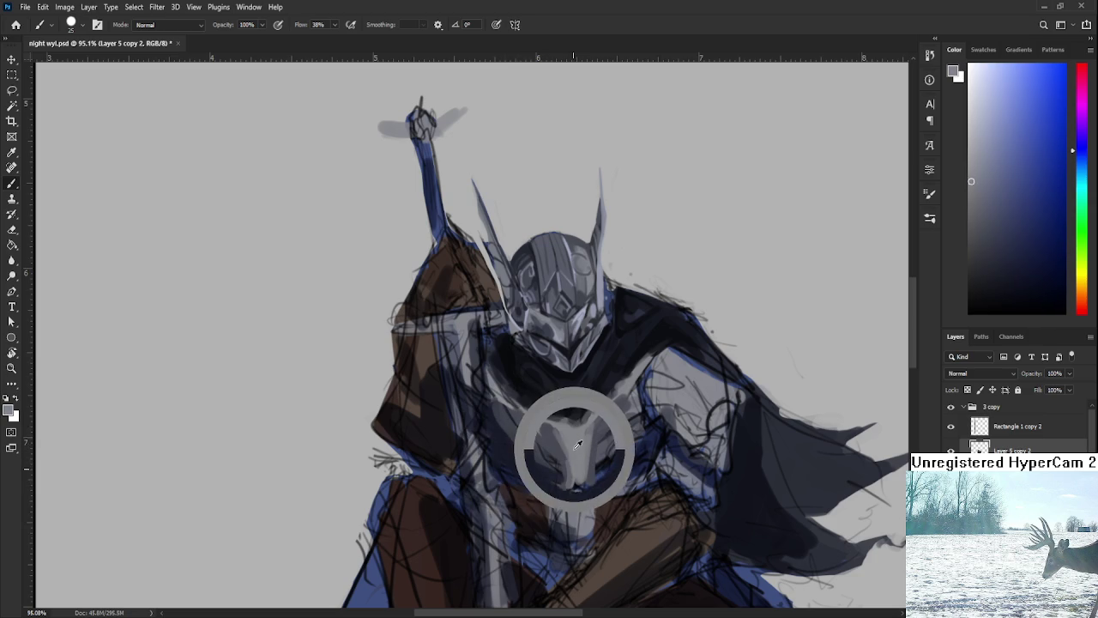
left_click(567, 455, "alt")
left_click(581, 455, "alt")
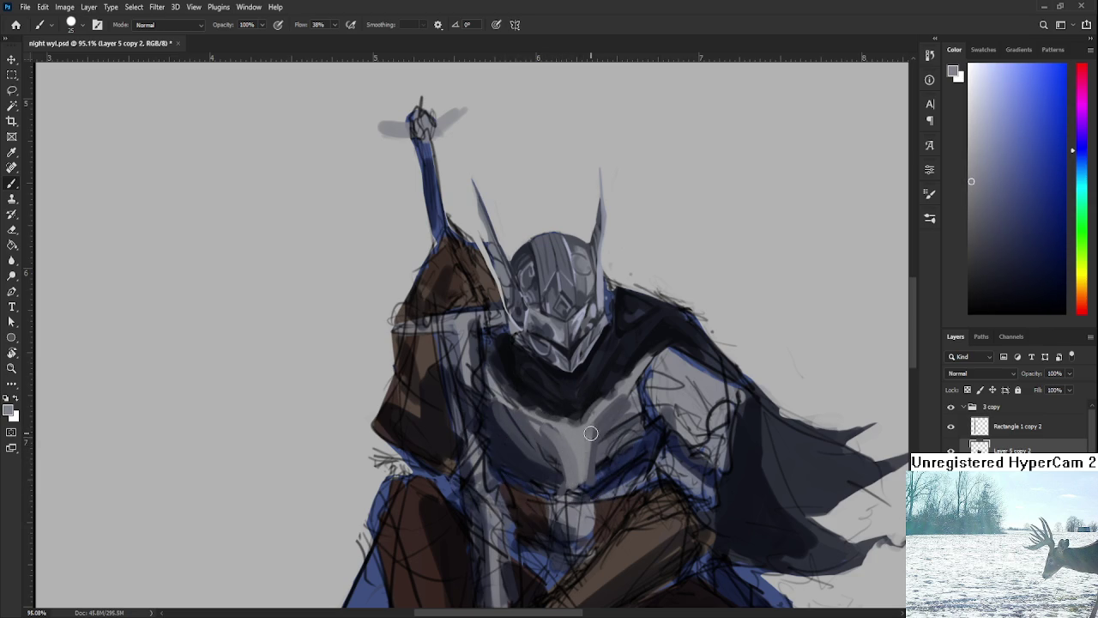
mouse_move(595, 423)
left_mouse_down()
mouse_move(579, 467)
mouse_move(558, 438)
left_mouse_up()
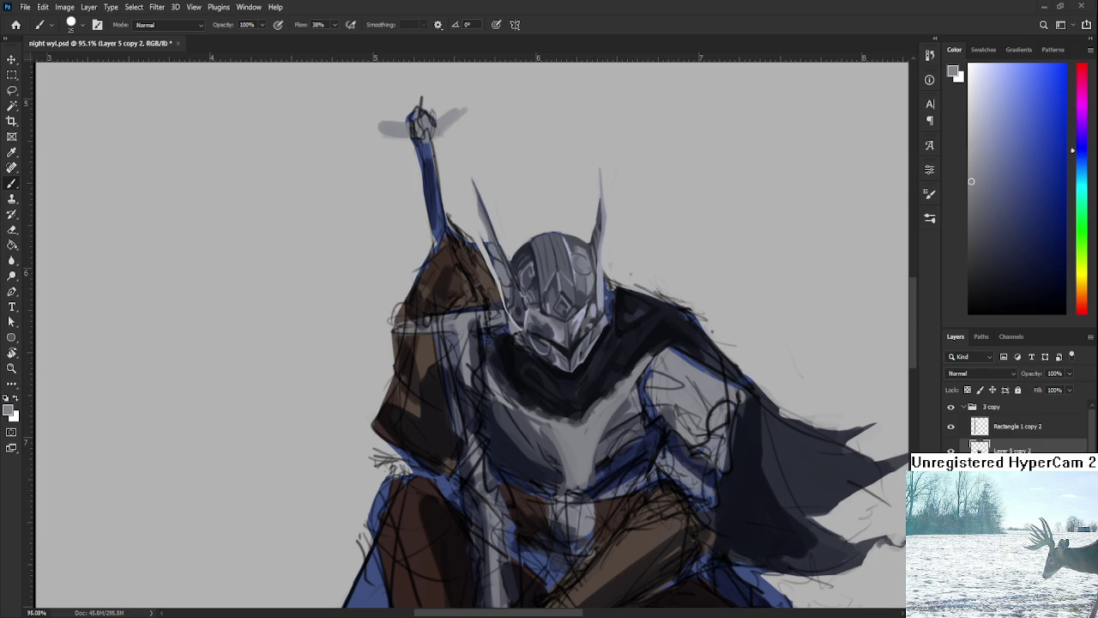
Darken a vertical strip below the collar and paint a light vertical ridge down the chest
scroll(655, 592, "down", 2)
scroll(600, 481, "down", 2)
scroll(580, 427, "up", 3)
scroll(580, 426, "up", 2)
left_click(518, 357, "alt")
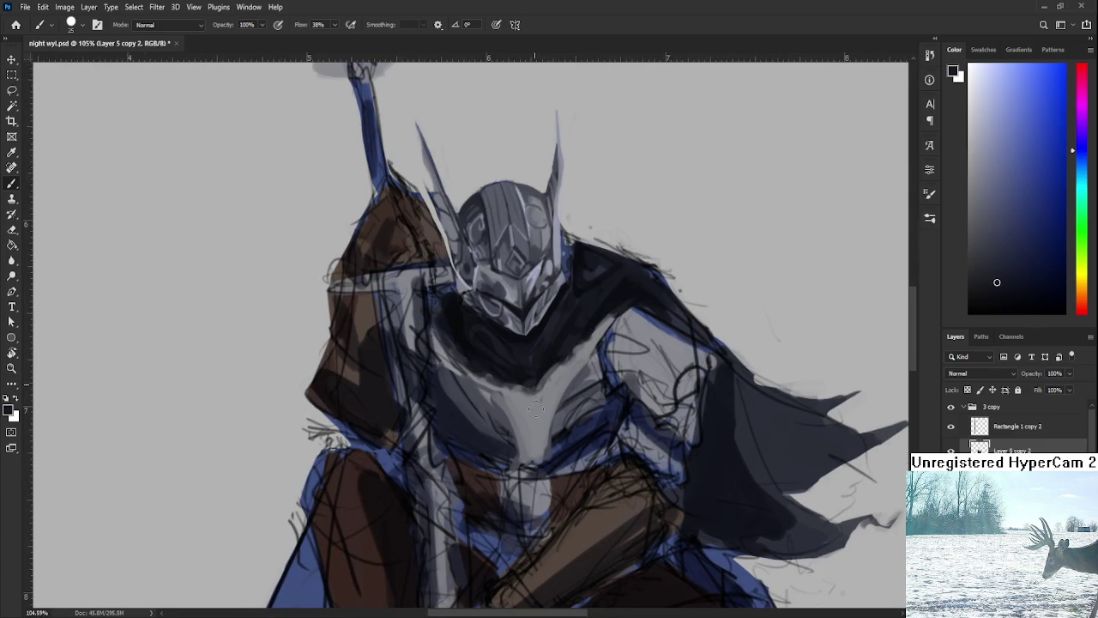
mouse_move(540, 463)
left_mouse_down()
mouse_move(529, 392)
mouse_move(541, 477)
left_mouse_up()
left_click(542, 410, "alt")
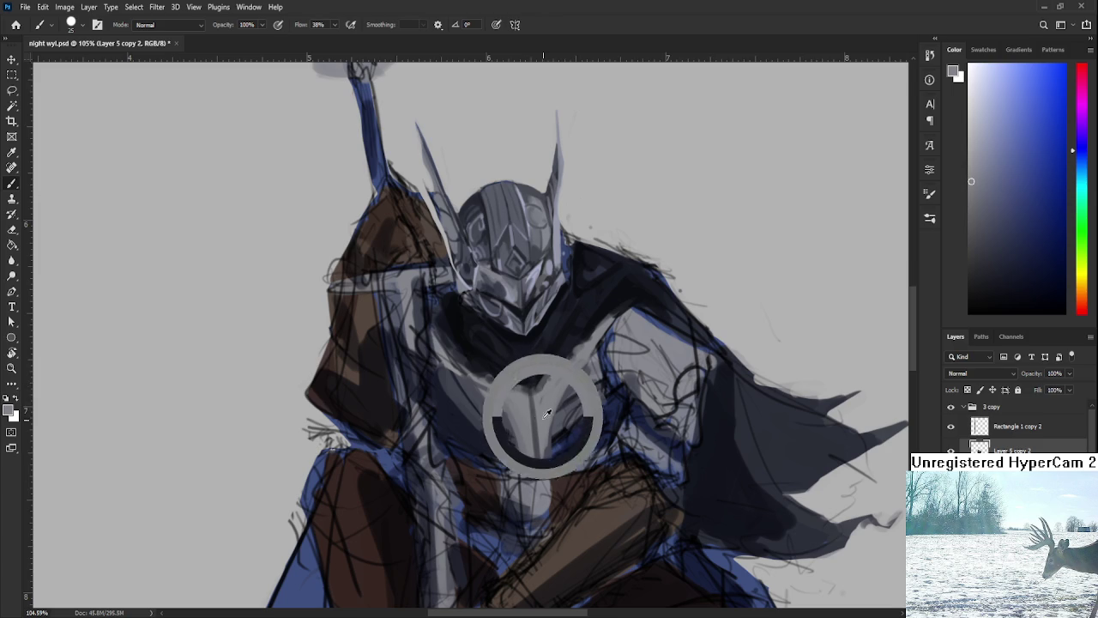
left_click_drag(540, 411, 534, 456)
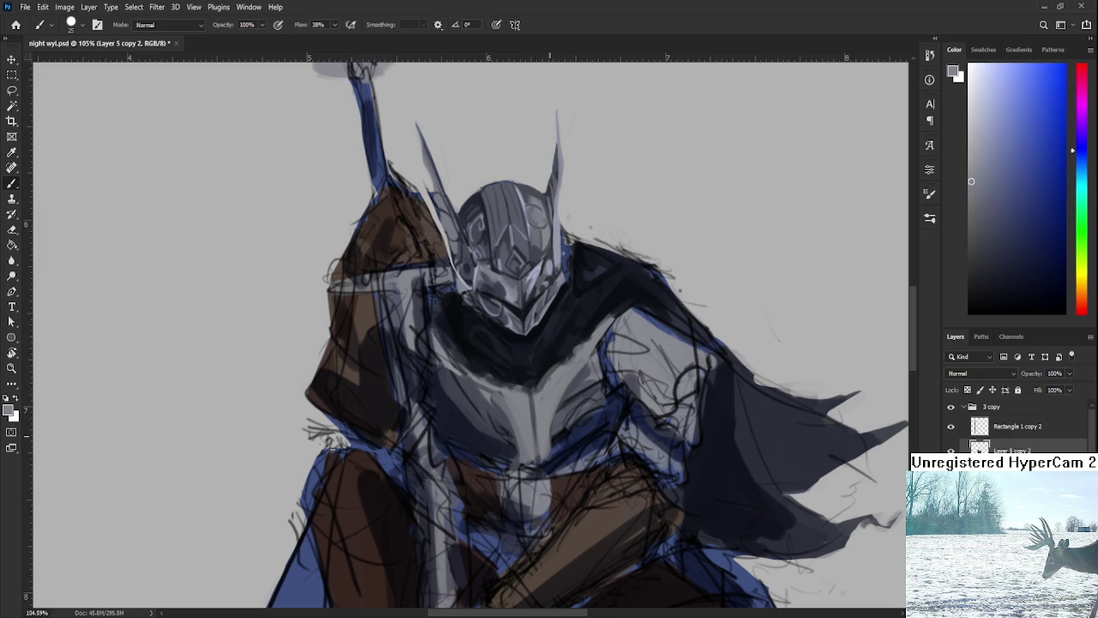
scroll(550, 433, "down", 2)
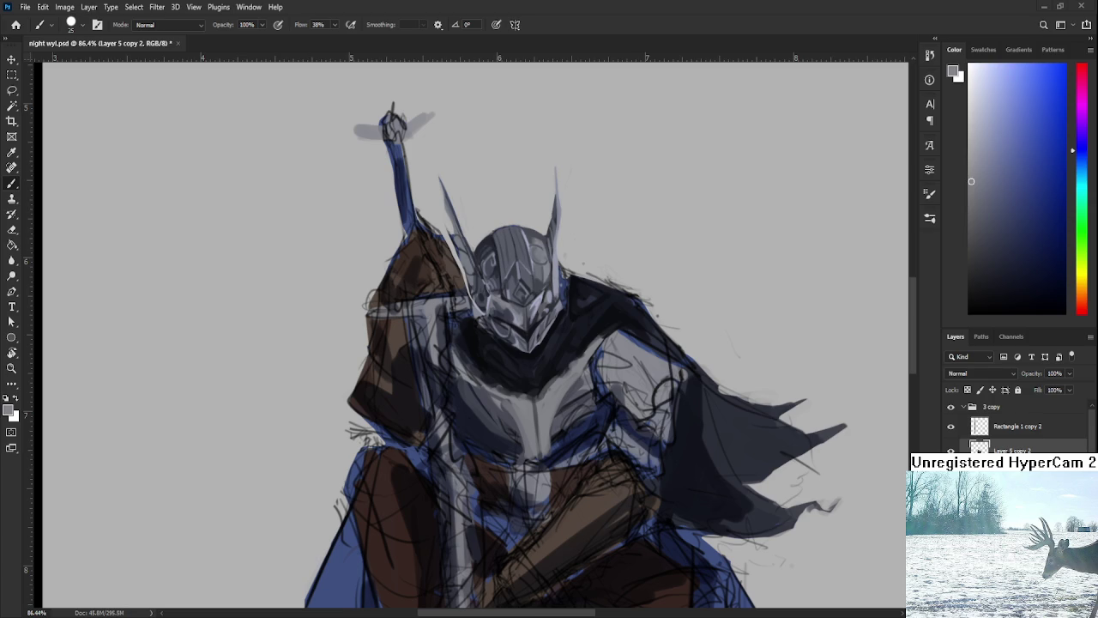
Shrink the brush and sample darker and lighter tones from the knight's torso
left_click(499, 420, "alt")
key("bracketleft")
left_click(487, 426, "alt")
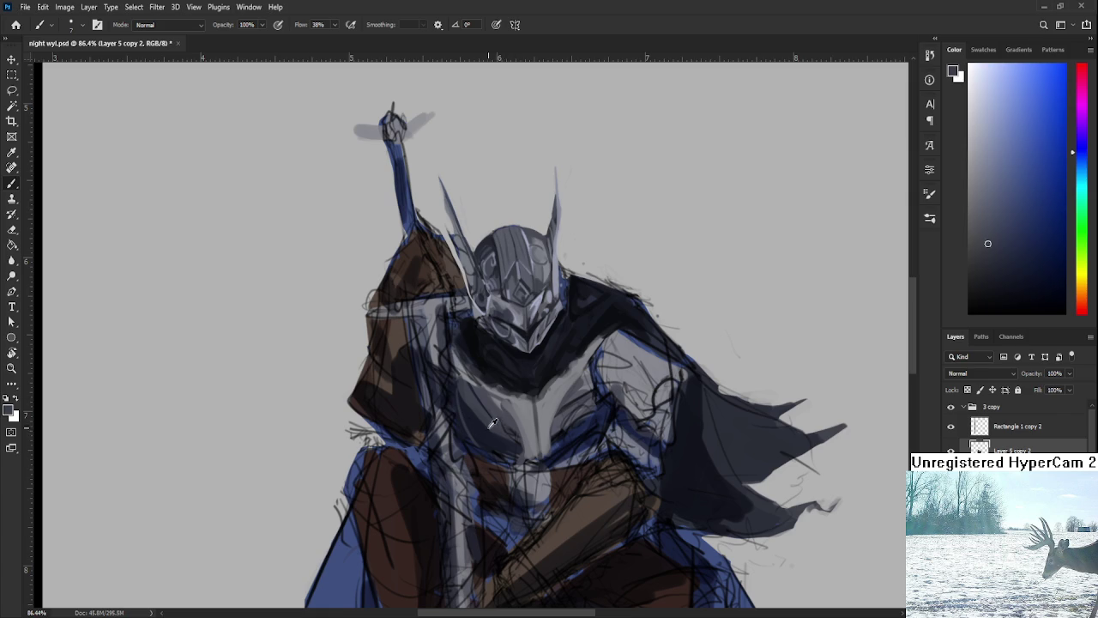
left_click(479, 419, "alt")
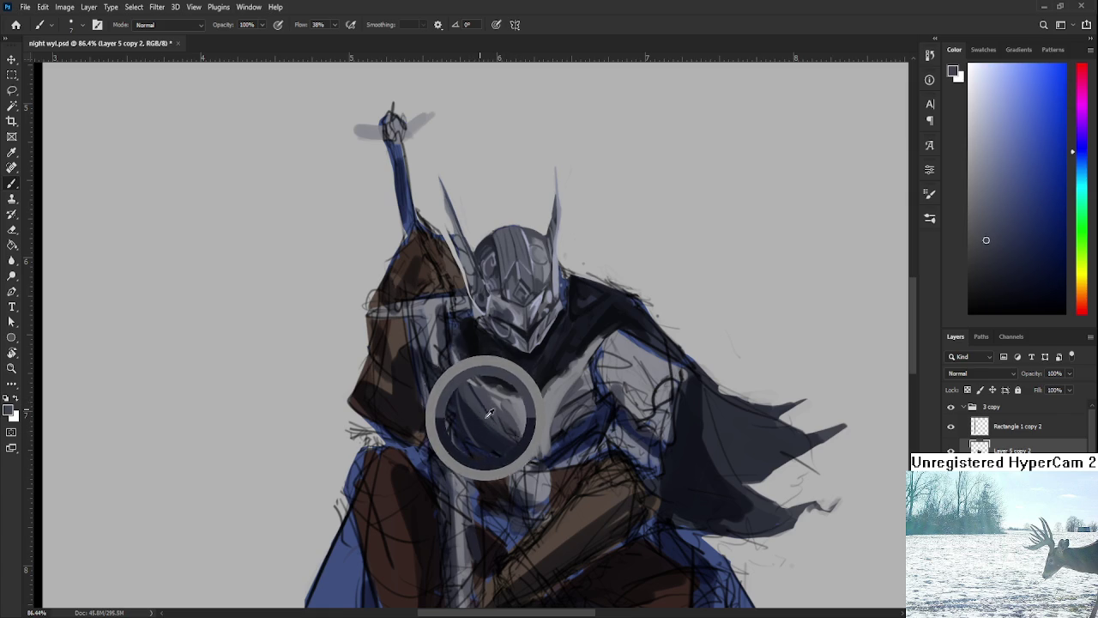
left_click_drag(487, 410, 473, 416, "alt")
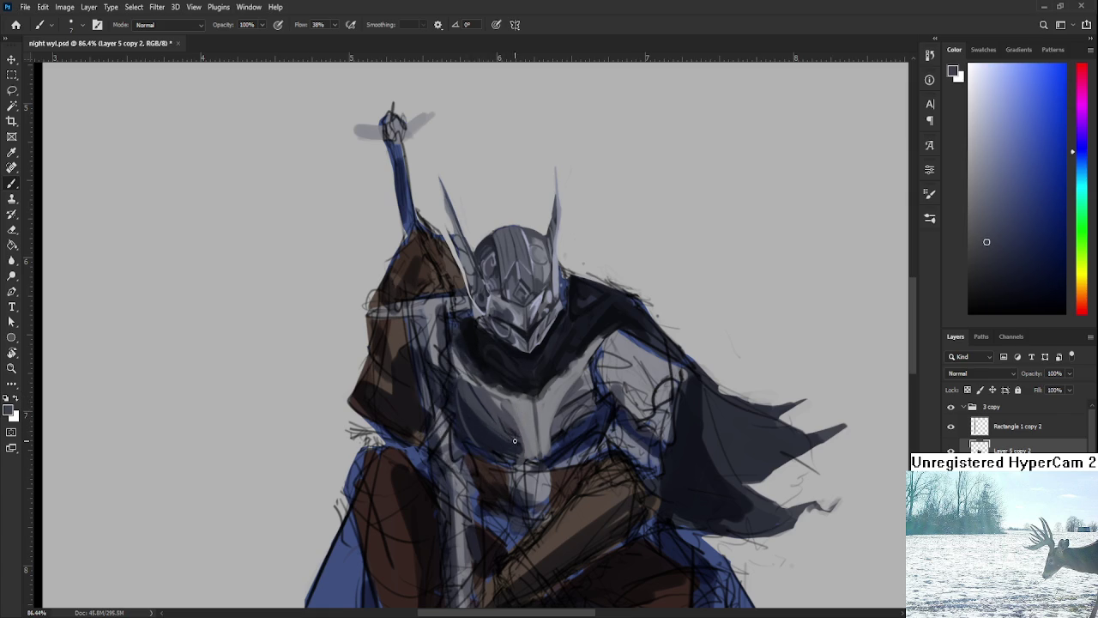
left_click(488, 429, "alt")
left_click(486, 417, "alt")
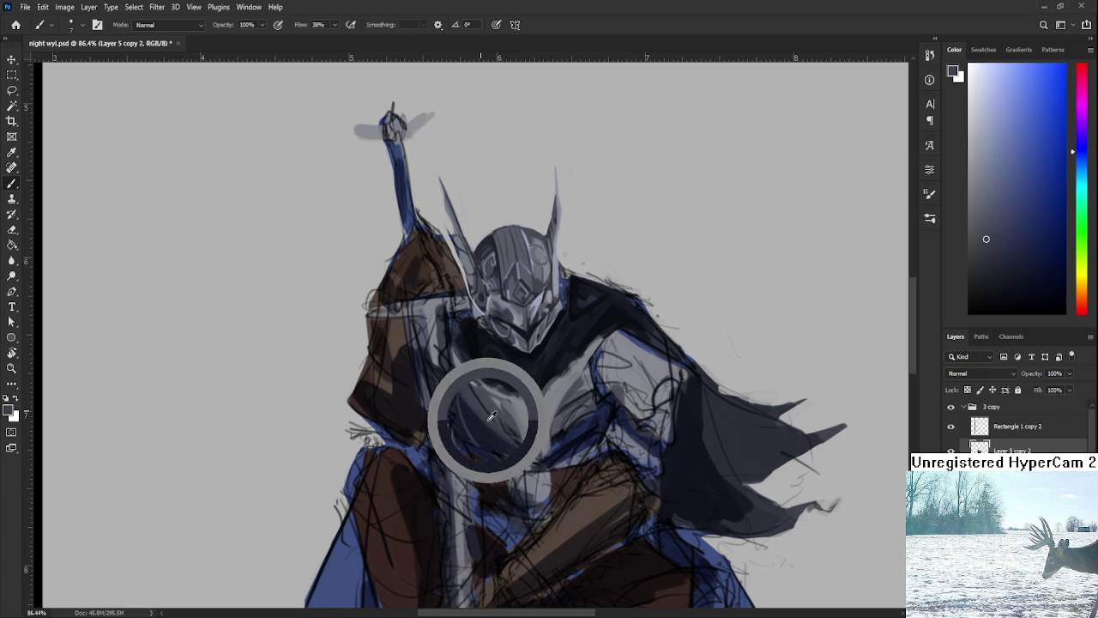
left_click(483, 417, "alt")
left_click(484, 434, "alt")
left_click(511, 441, "alt")
left_click(513, 429, "alt")
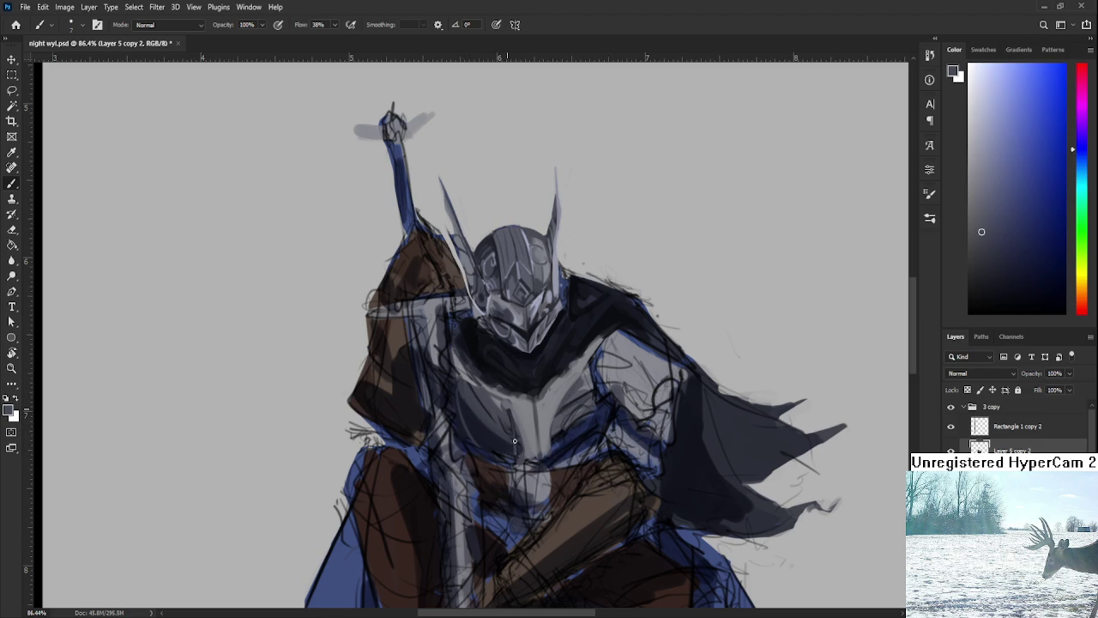
left_click(512, 417, "alt")
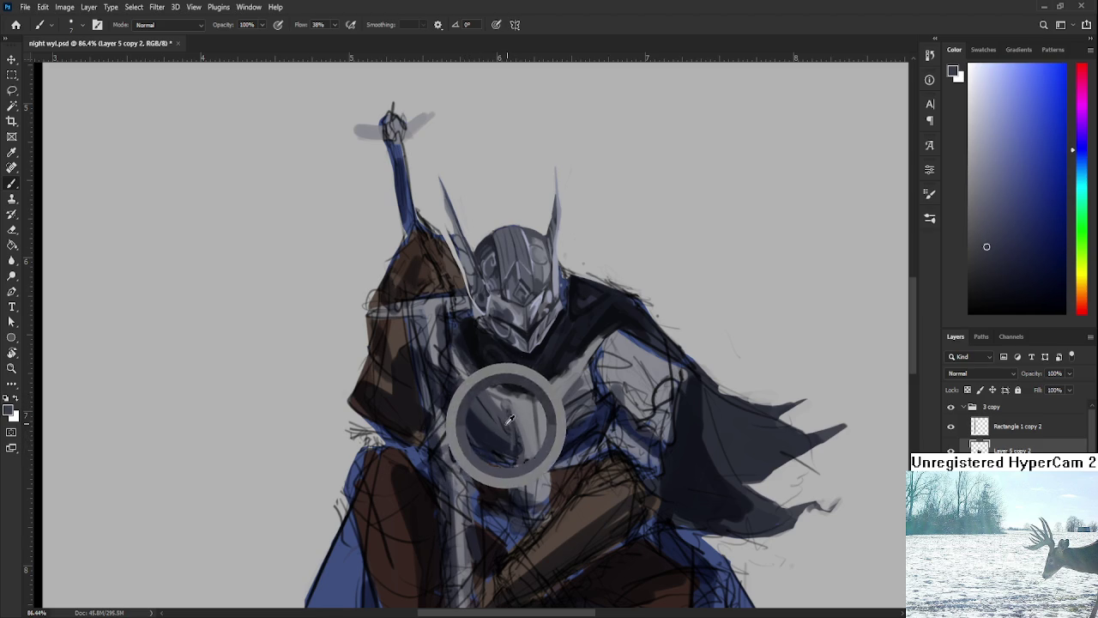
Sample a range of darker and lighter greys from the chest armour
left_click(513, 431, "alt")
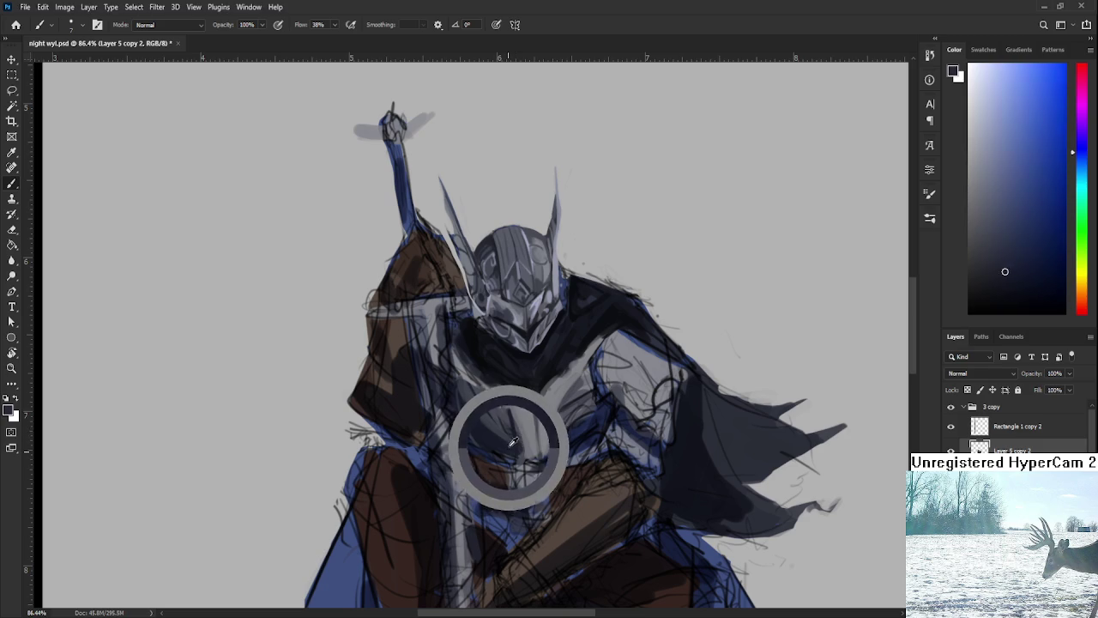
left_click(514, 428, "alt")
left_click(515, 414, "alt")
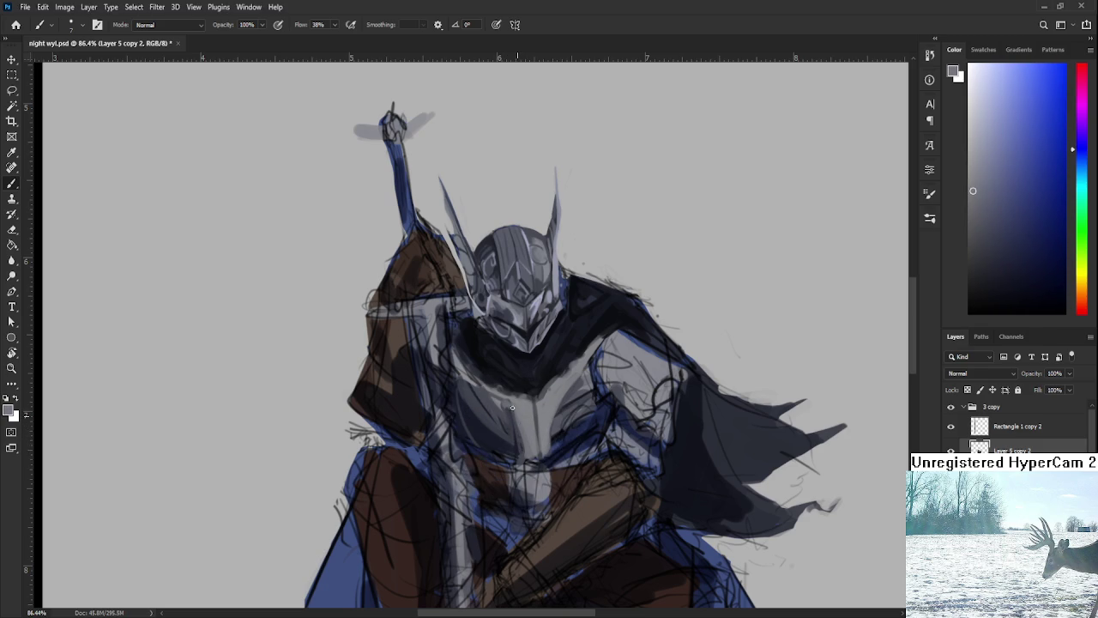
left_click(531, 413, "alt")
left_click(535, 401, "alt")
left_click(530, 456, "alt")
left_click(544, 448, "alt")
left_click_drag(549, 432, 559, 415)
left_click(564, 404, "alt")
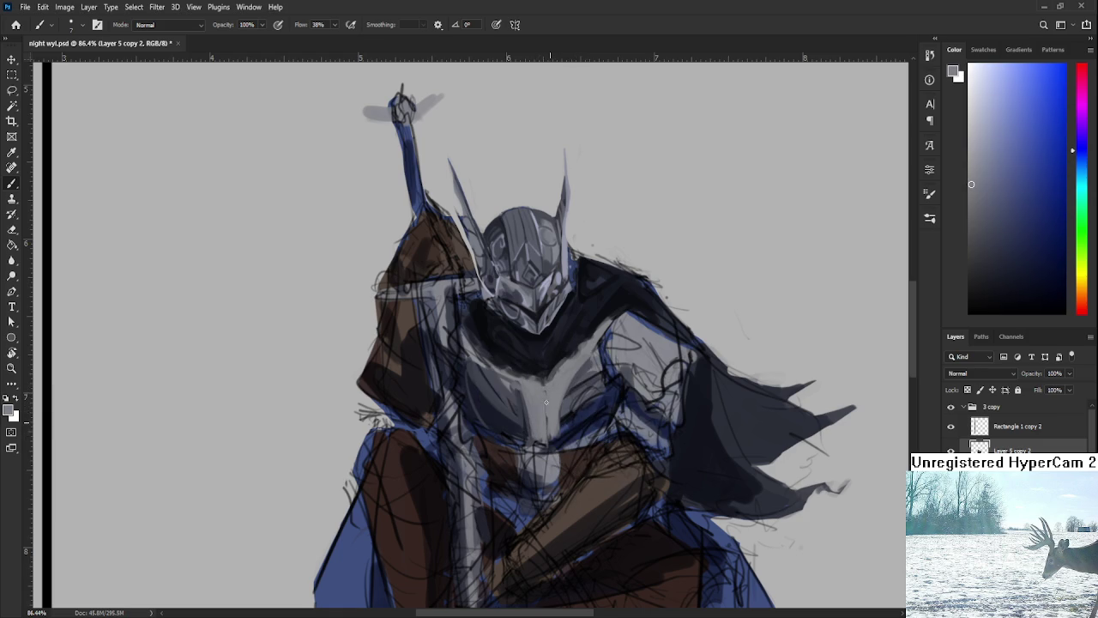
Pick a chest shade and paint a lighter grey strip down the chest centre
left_click(489, 422, "alt")
left_click(521, 424, "alt")
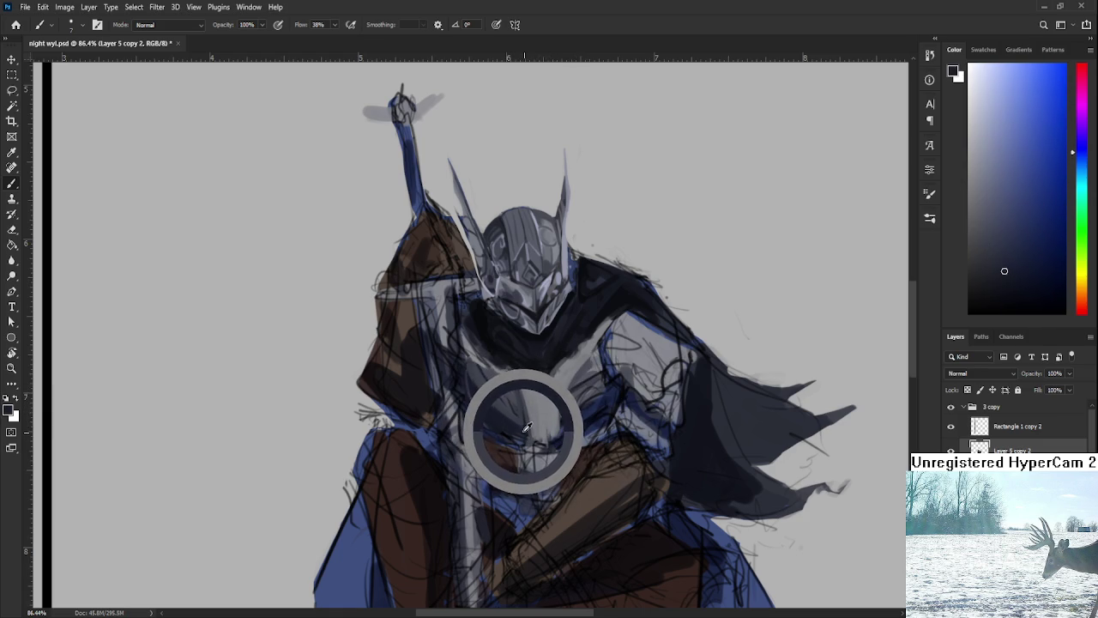
left_click_drag(521, 424, 529, 400)
left_click(516, 424, "alt")
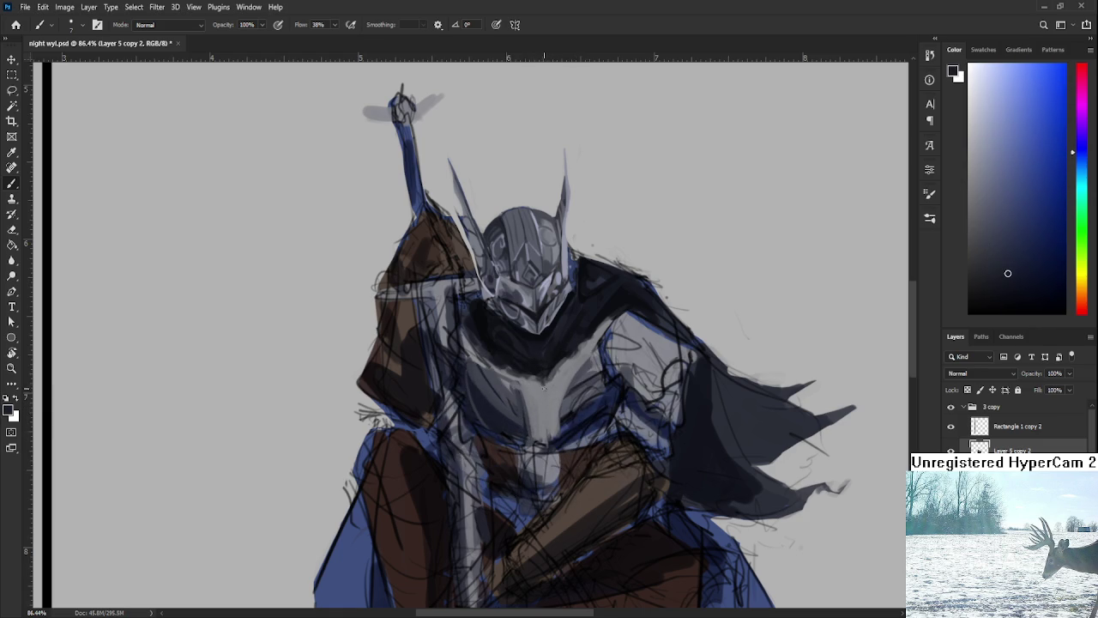
left_click_drag(546, 433, 544, 387)
left_click_drag(549, 442, 545, 398)
Enlarge the brush and fill the chest plate with light grey paint
key("bracketright")
key("bracketright")
left_click(544, 407, "alt")
left_click(544, 417, "alt")
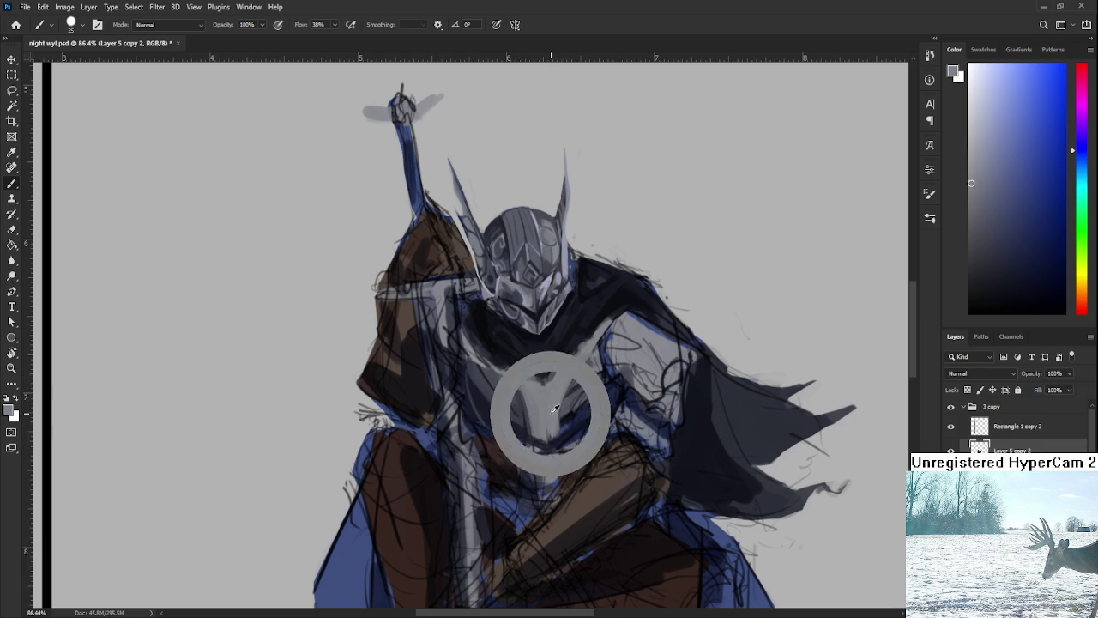
left_click_drag(515, 415, 512, 391)
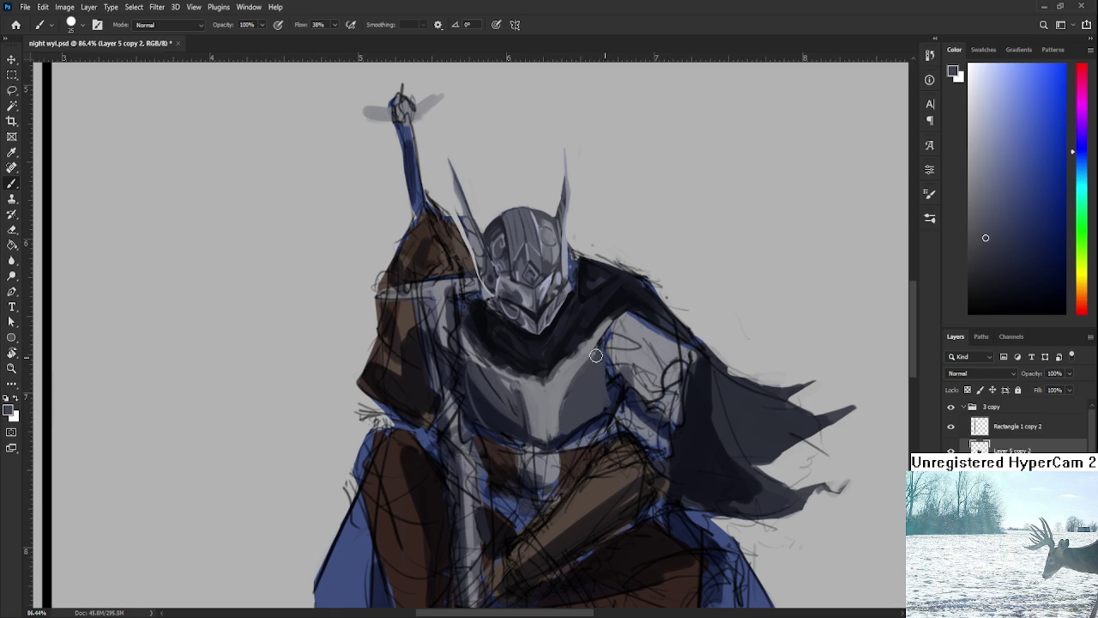
Compare the chest plate's lighter and darker greys by sampling across it
left_click(554, 403, "alt")
left_click(570, 398, "alt")
left_click(552, 397, "alt")
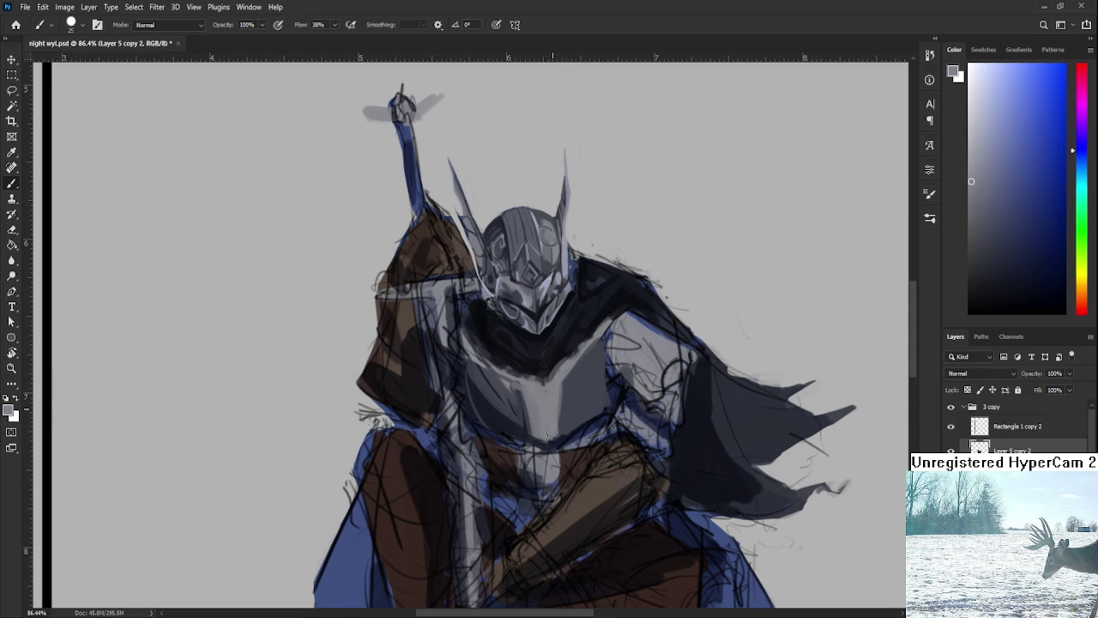
left_click(564, 390, "alt")
left_click(559, 421, "alt")
left_click(586, 397, "alt")
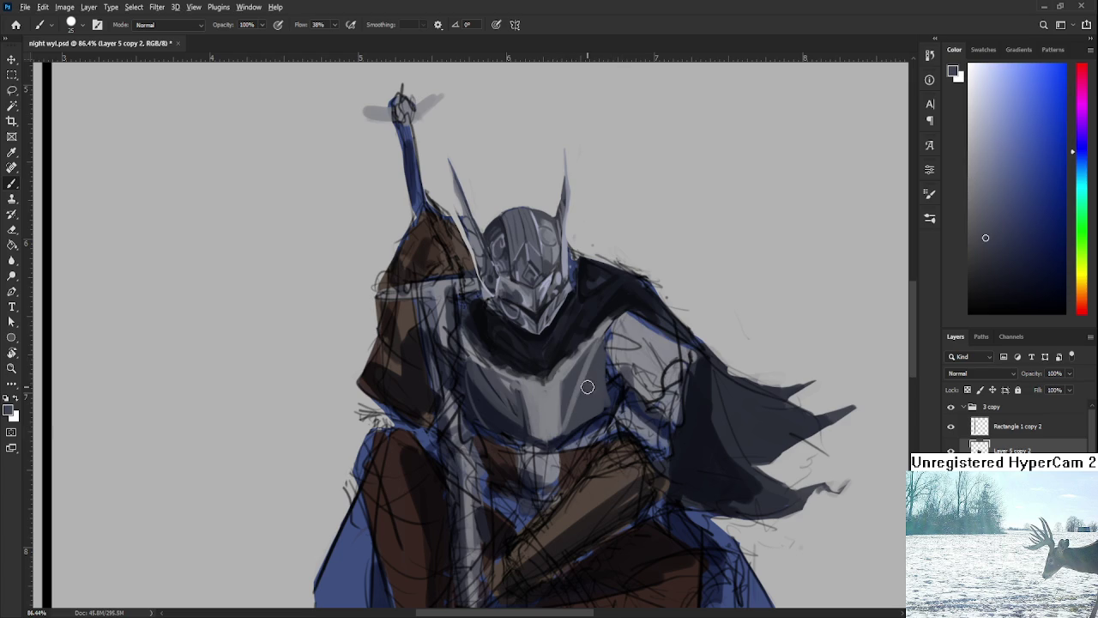
left_click(539, 436, "alt")
left_click(605, 370, "alt")
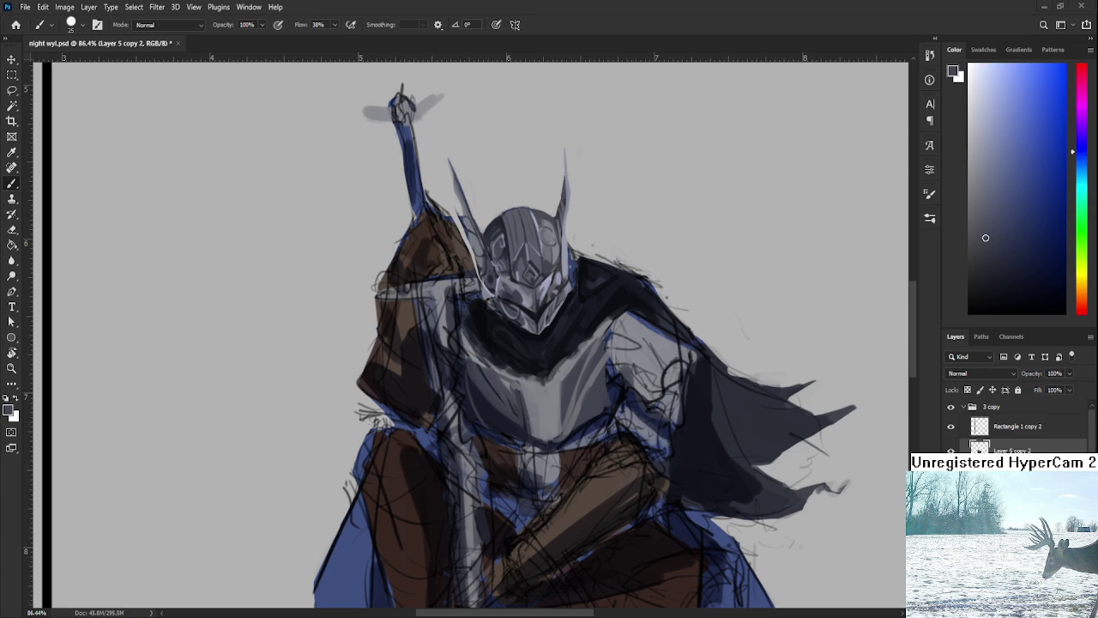
scroll(514, 422, "down", 1)
Recentre on the chest, pick lighter chest greys, and shrink the brush for detail
scroll(622, 422, "down", 1)
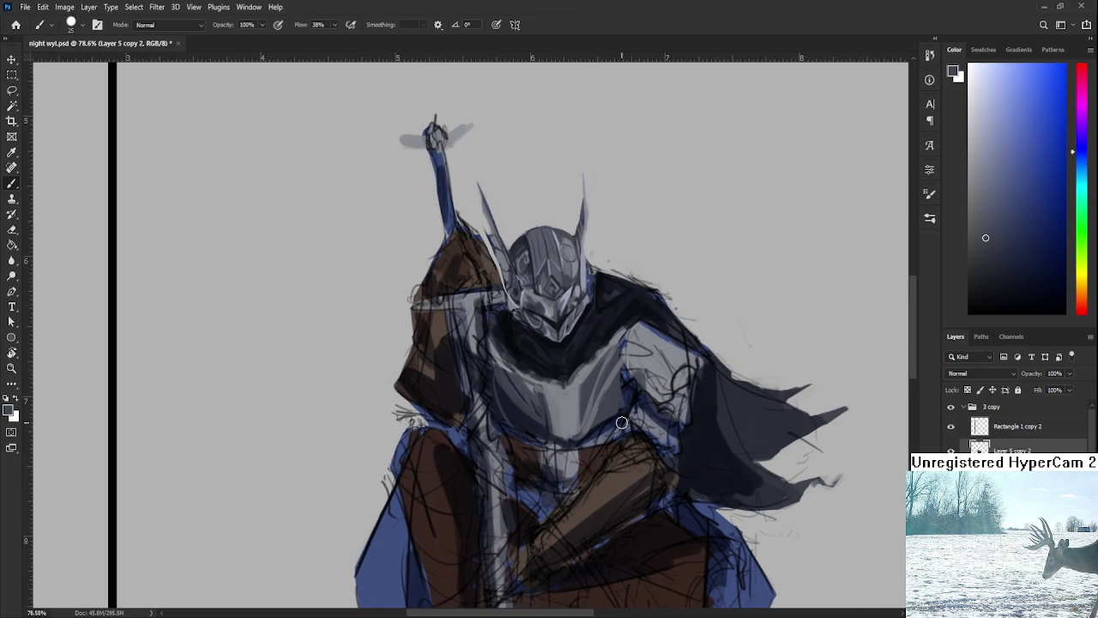
left_click_drag(596, 397, 580, 378)
left_click(515, 368, "alt")
left_click_drag(513, 359, 545, 408)
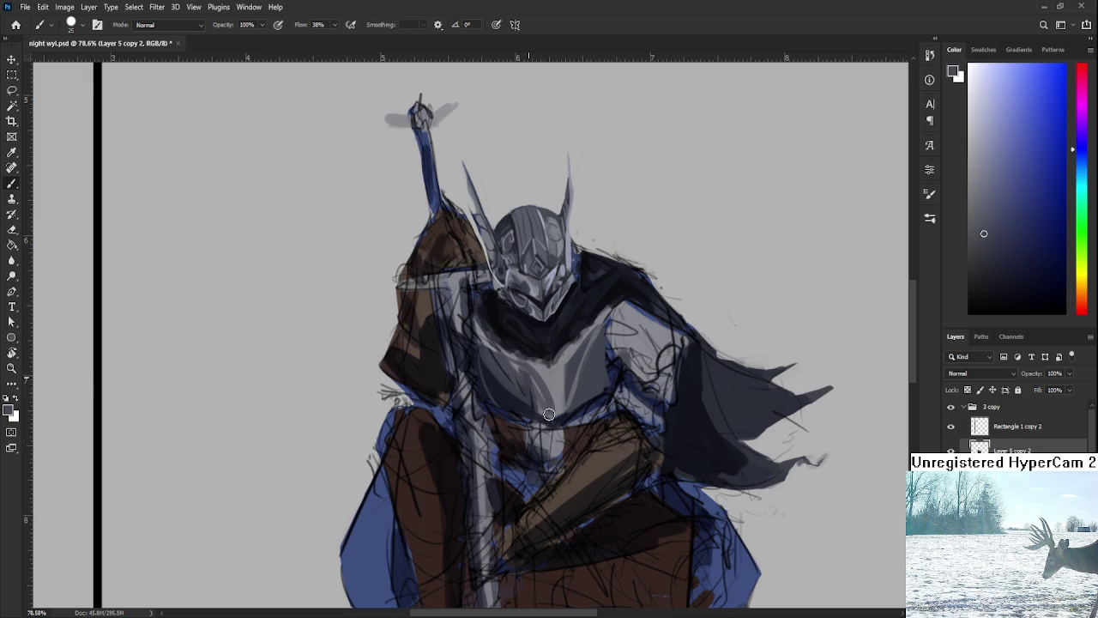
left_click(573, 374, "alt")
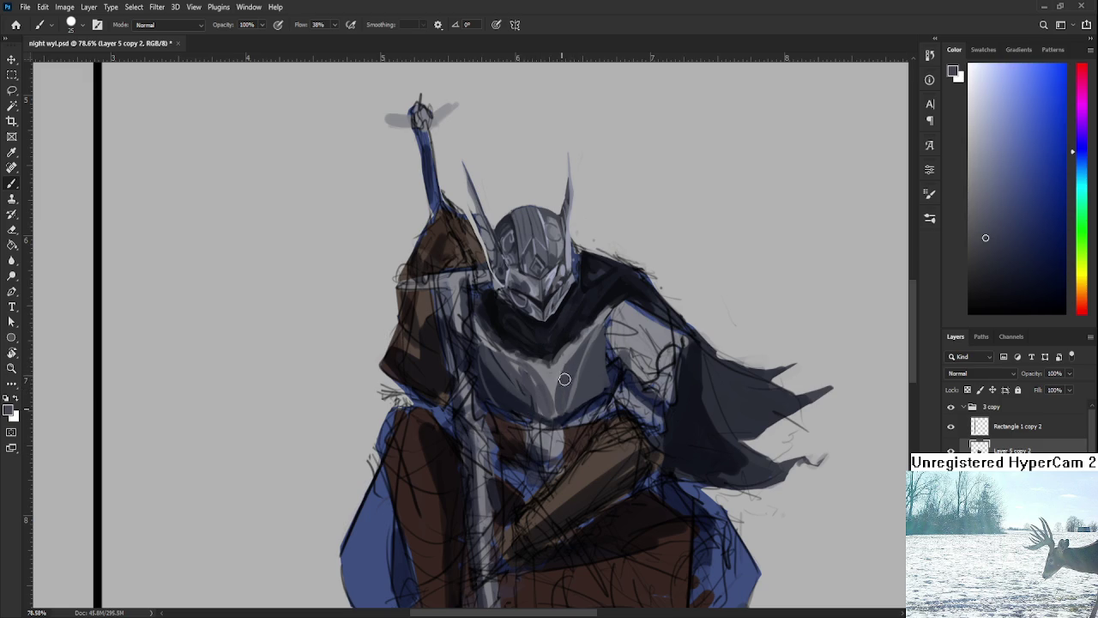
left_click(560, 403, "alt")
left_click(554, 371, "alt")
key("bracketleft")
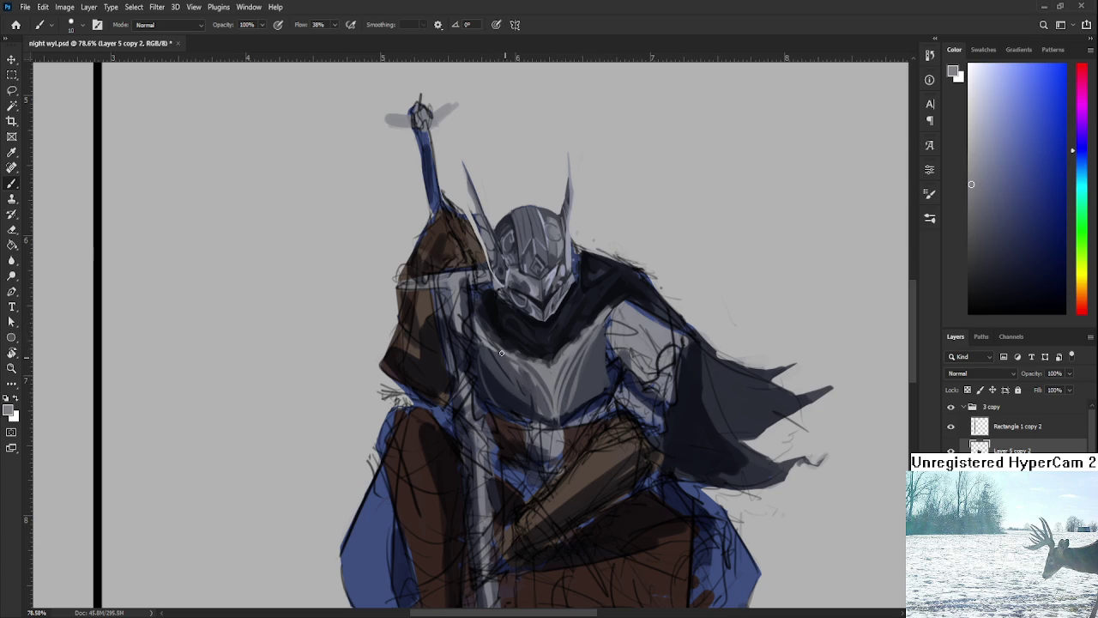
Sample chest greys, ending on darker shades from the left side of the chest plate
left_click_drag(579, 381, 569, 397)
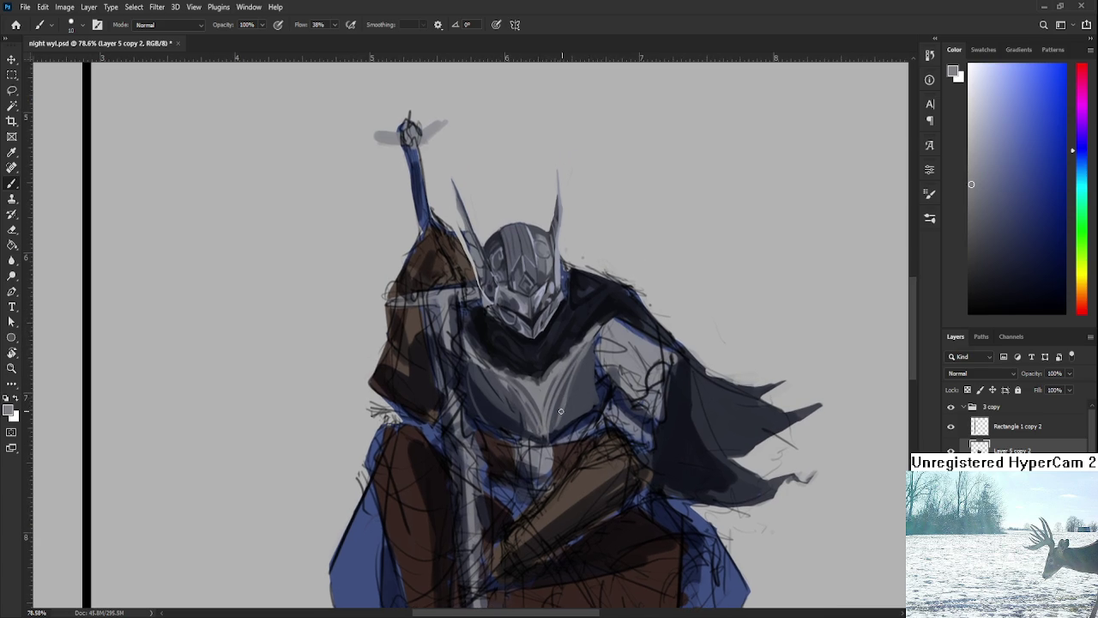
left_click(540, 401, "alt")
left_click_drag(574, 386, 553, 393)
left_click(555, 395, "alt")
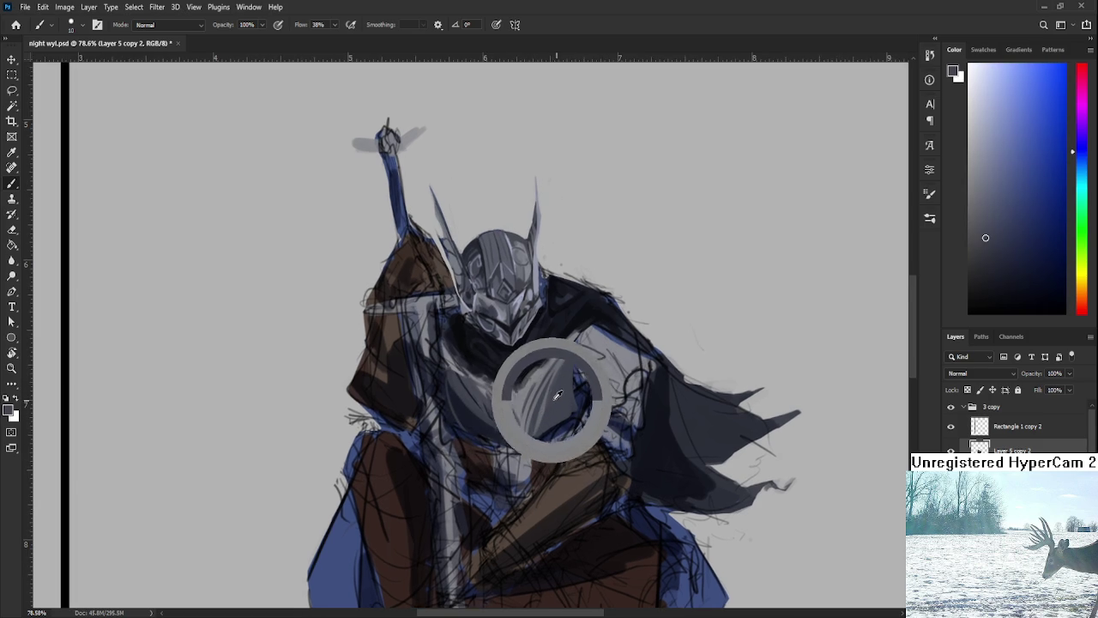
left_click(558, 392, "alt")
left_click(529, 389, "alt")
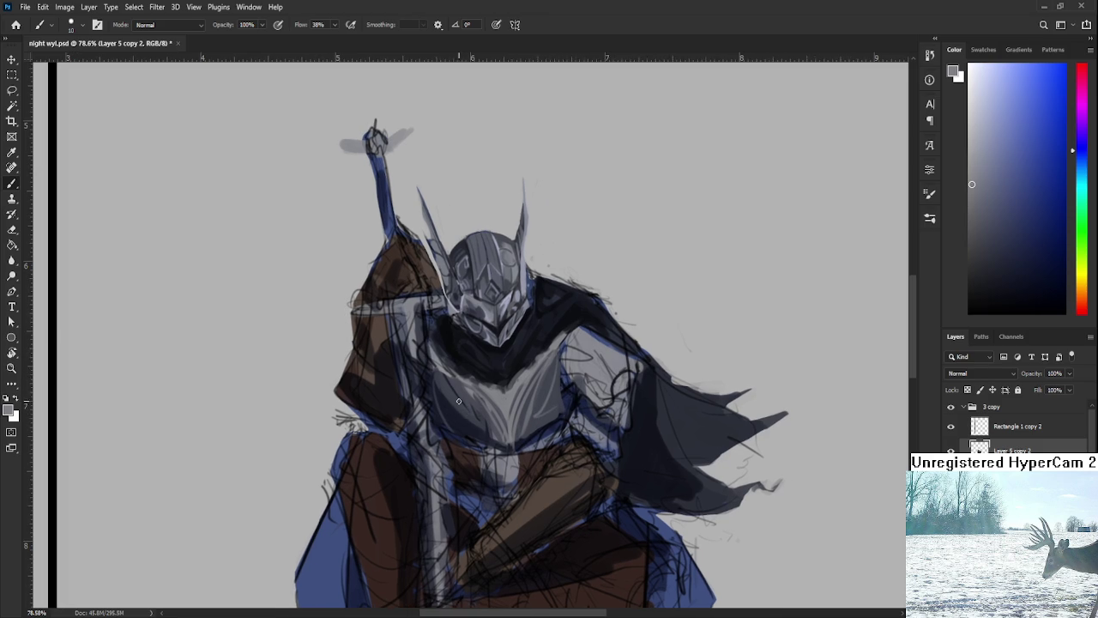
left_click(452, 388, "alt")
left_click(448, 416, "alt")
scroll(573, 287, "down", 4)
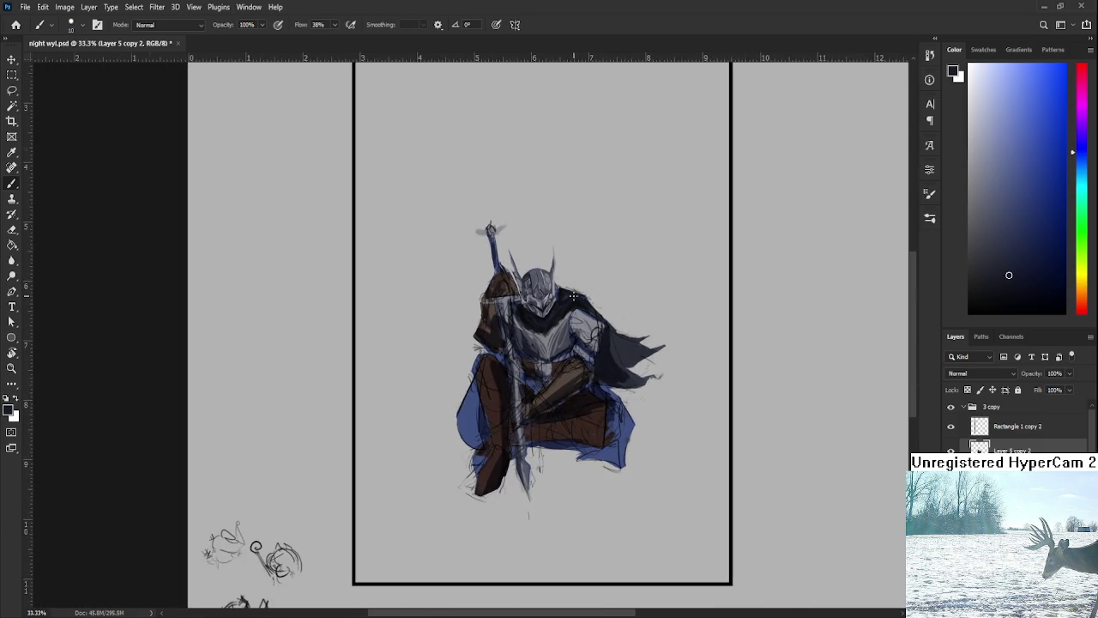
scroll(572, 292, "down", 1)
scroll(572, 298, "down", 1)
scroll(572, 298, "down", 1)
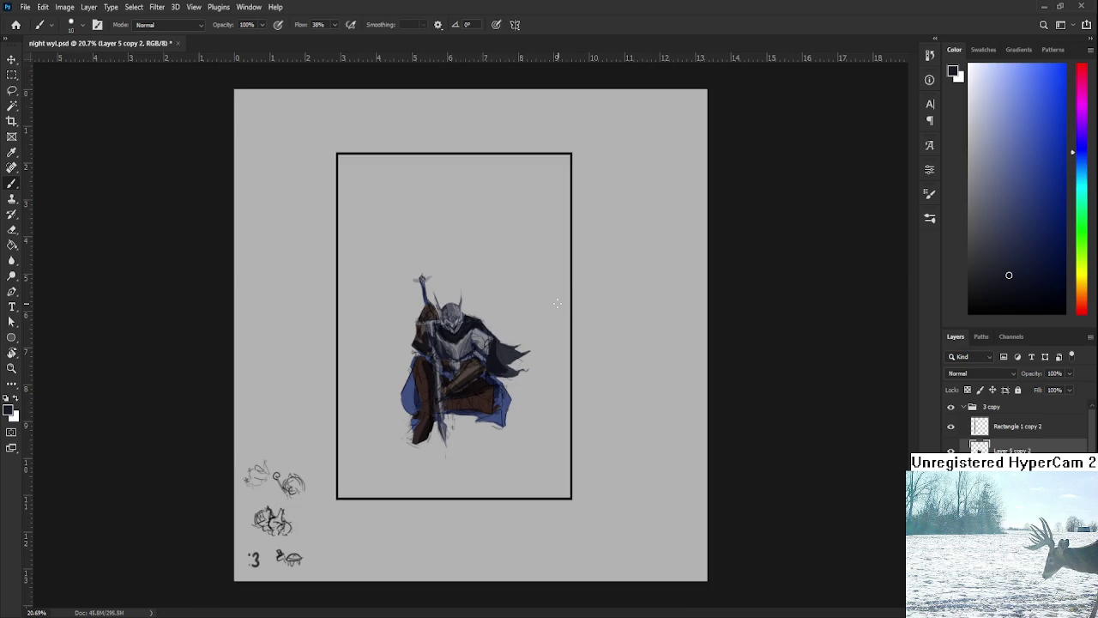
scroll(566, 317, "up", 2)
scroll(562, 339, "up", 3)
scroll(559, 351, "up", 1)
scroll(559, 350, "up", 1)
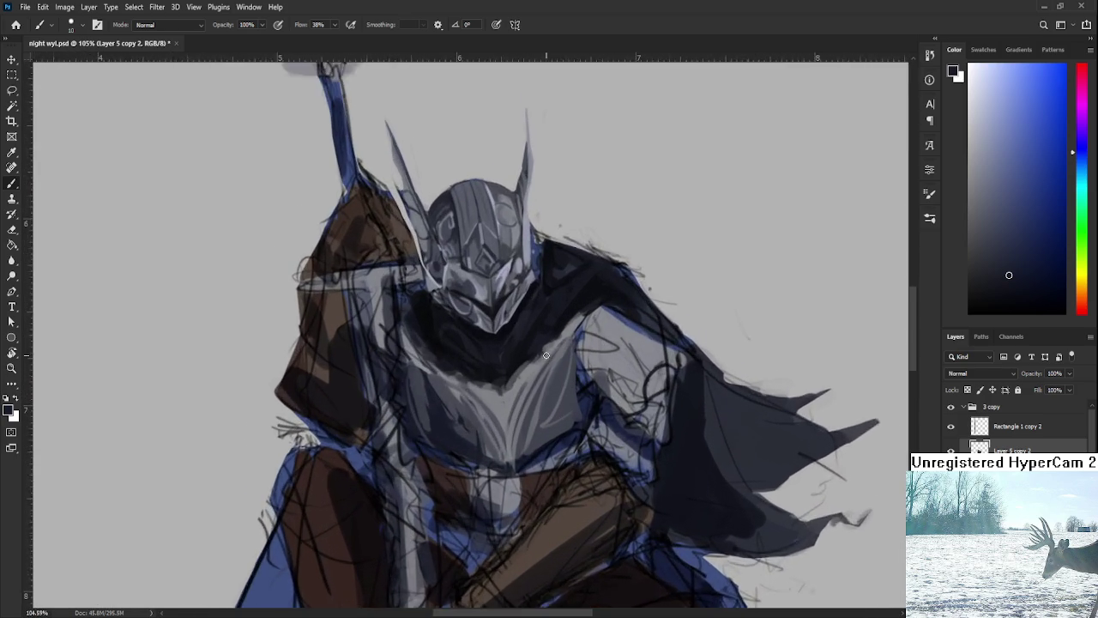
scroll(562, 350, "up", 1)
scroll(566, 350, "up", 1)
scroll(569, 347, "down", 3)
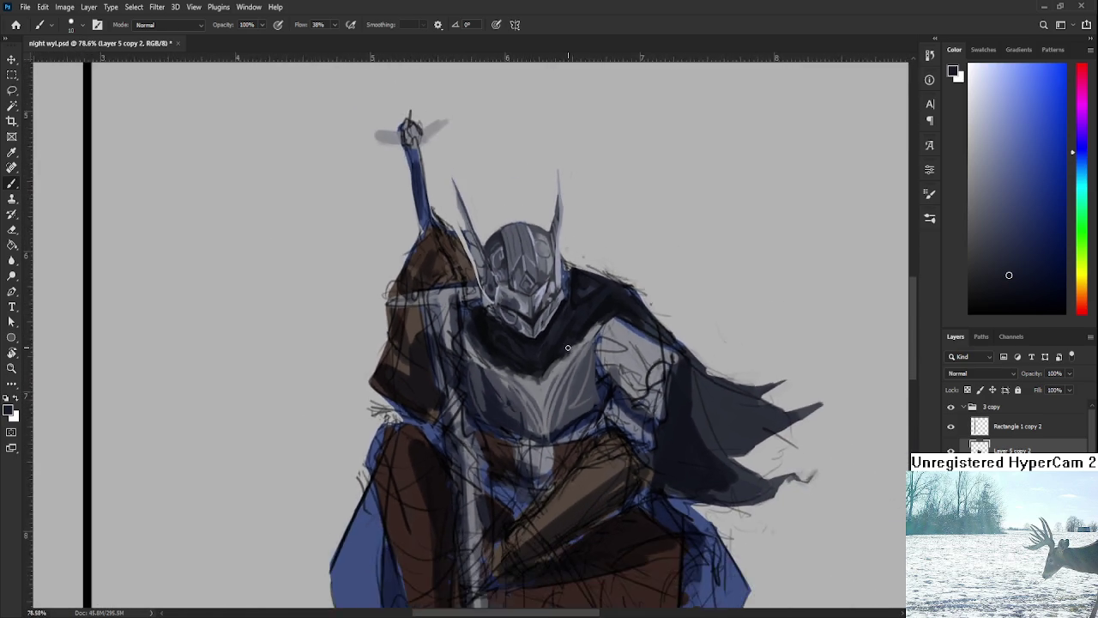
scroll(567, 330, "down", 1)
scroll(566, 313, "up", 1)
scroll(565, 294, "up", 3)
scroll(565, 293, "down", 1)
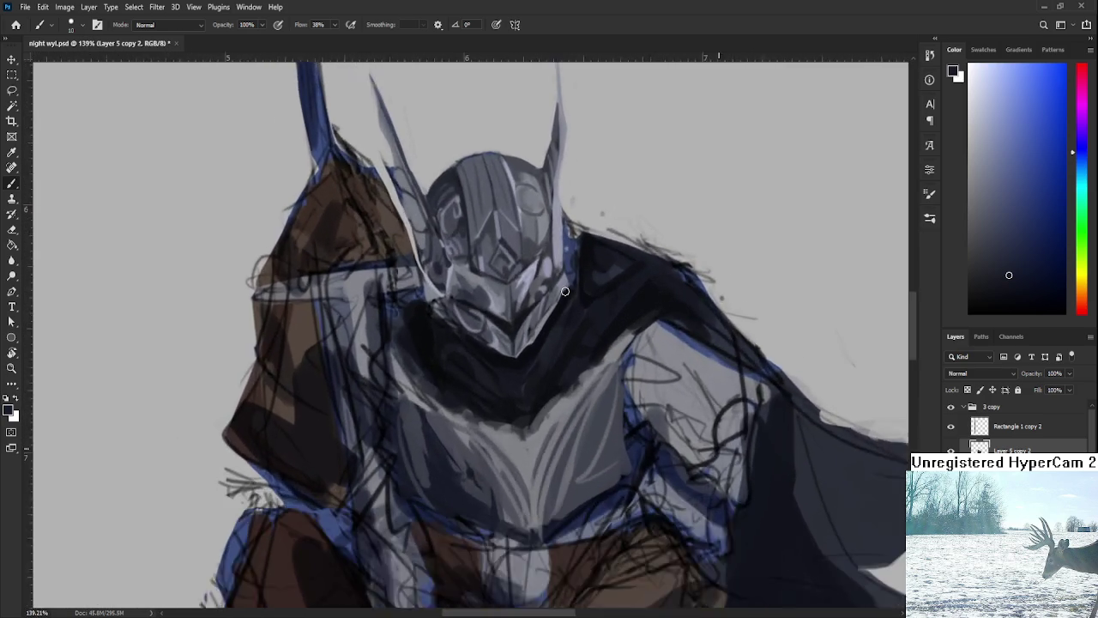
scroll(600, 309, "down", 2)
scroll(878, 361, "down", 2)
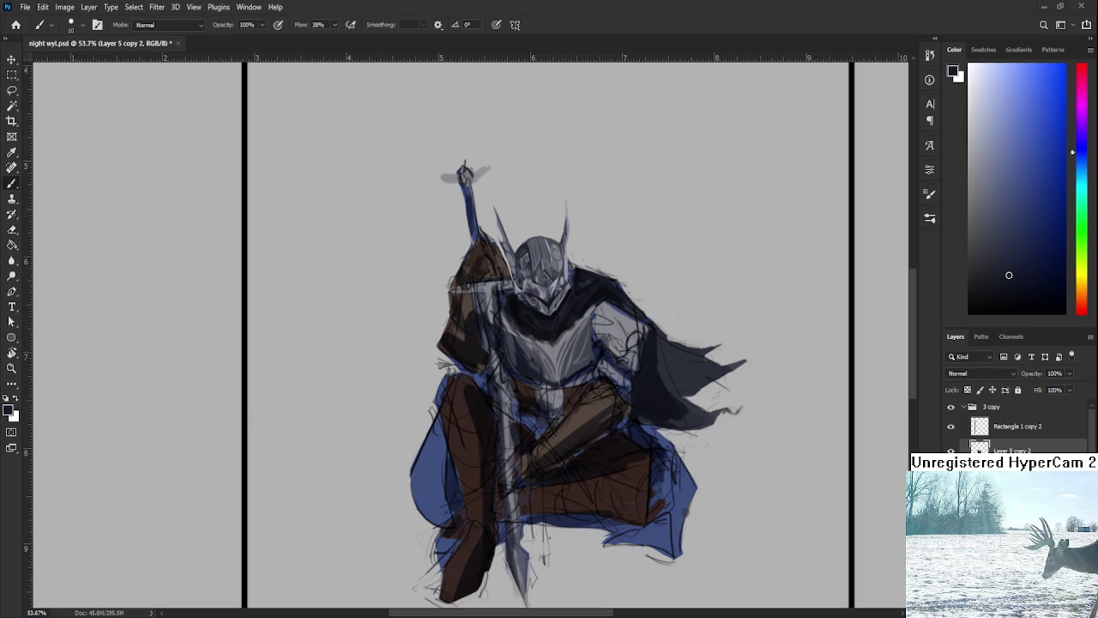
scroll(529, 352, "up", 2)
scroll(529, 352, "up", 2)
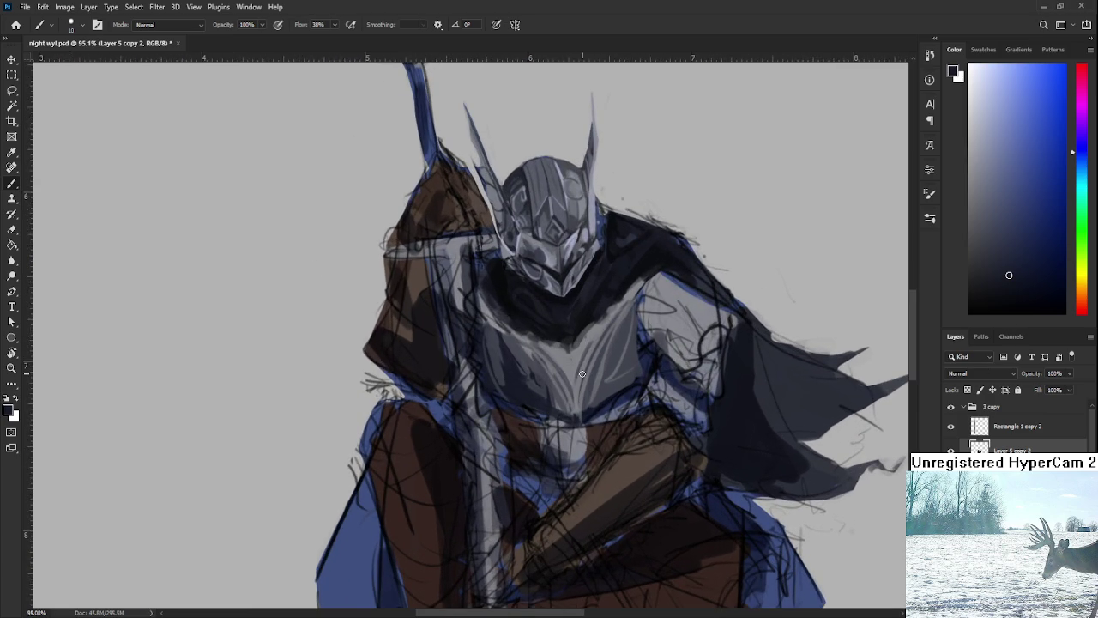
left_click_drag(583, 373, 583, 414)
left_click(564, 437, "alt")
left_click(564, 426, "alt")
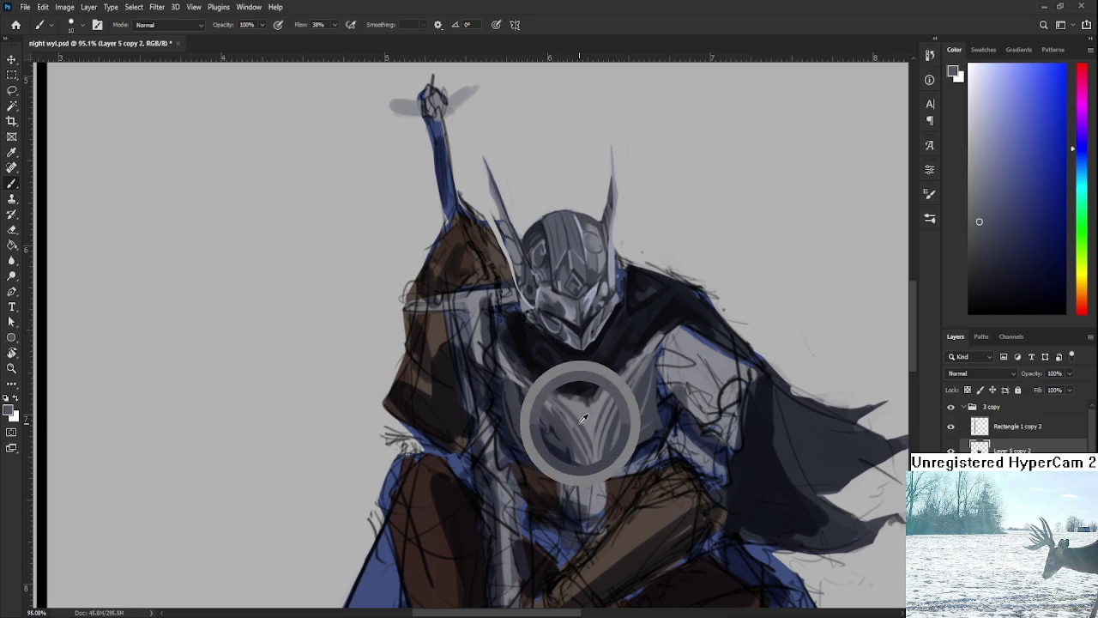
left_click_drag(596, 406, 590, 419)
left_click(592, 410, "alt")
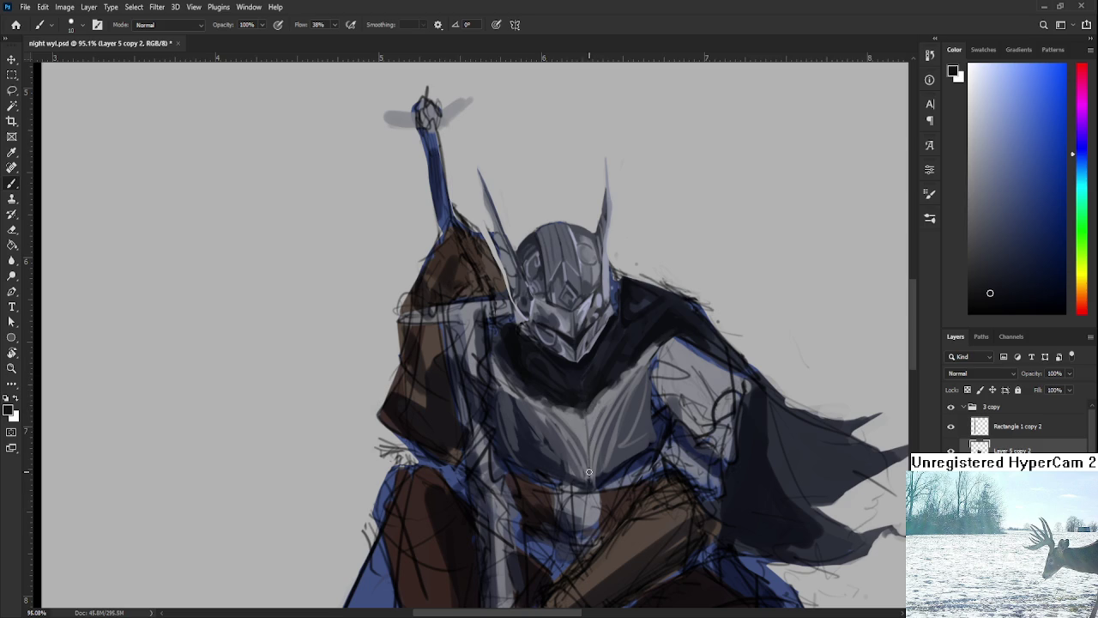
left_click_drag(589, 431, 581, 368)
left_click(592, 352, "alt")
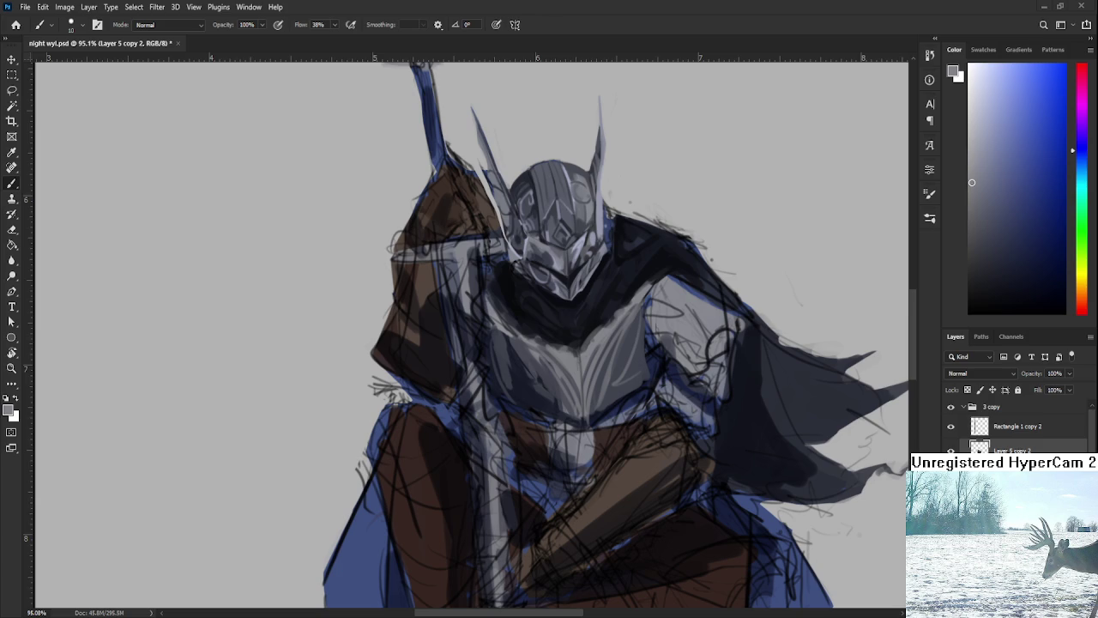
Sample a range of darker and lighter greys from the knight's chest armor
scroll(600, 404, "down", 2)
scroll(599, 404, "down", 2)
scroll(602, 396, "up", 5)
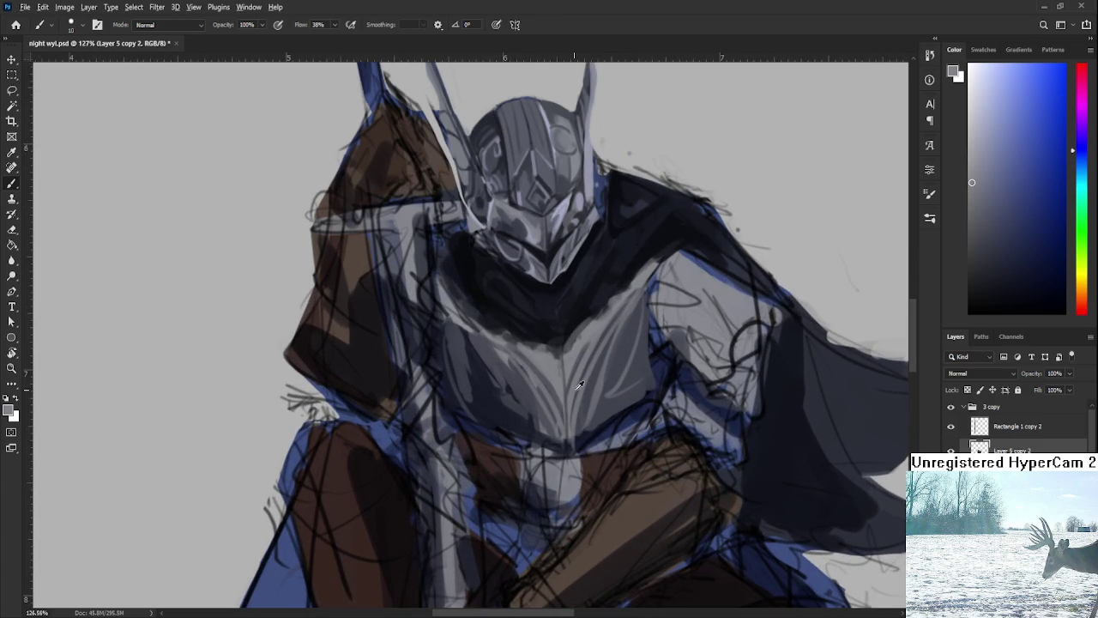
key("ctrl")
left_click(564, 351, "alt")
left_click(557, 353, "alt")
left_click(568, 361, "alt")
left_click(566, 348, "alt")
left_click(560, 347, "alt")
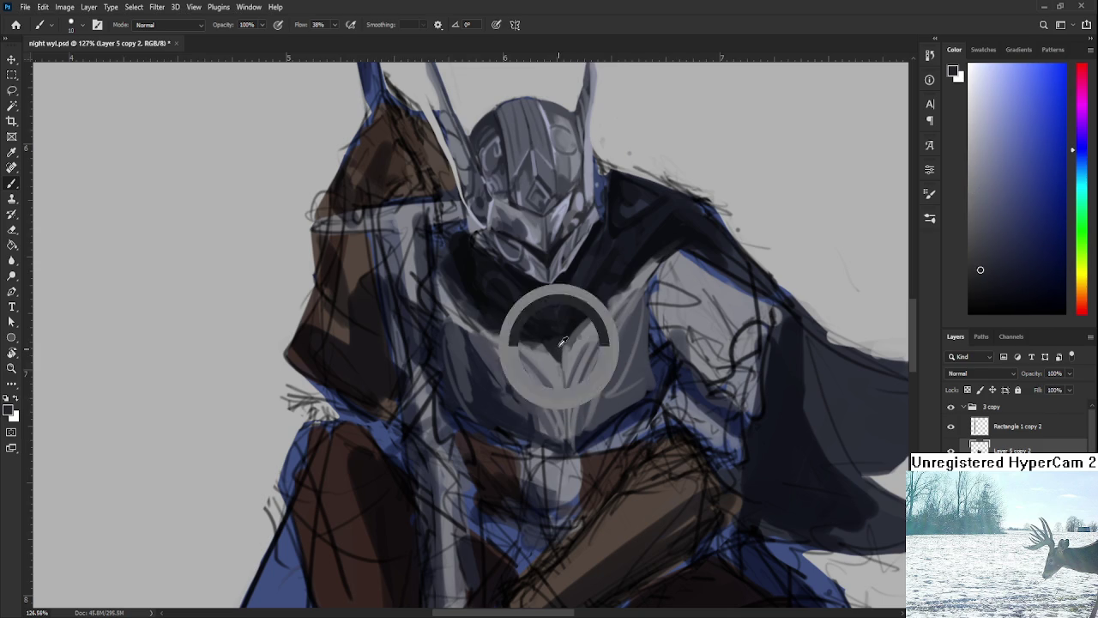
left_click(573, 350, "alt")
Pick a near-black from the chest and paint a dark line down its centre
left_click(574, 347, "alt")
left_click(580, 345, "alt")
left_click(579, 342, "alt")
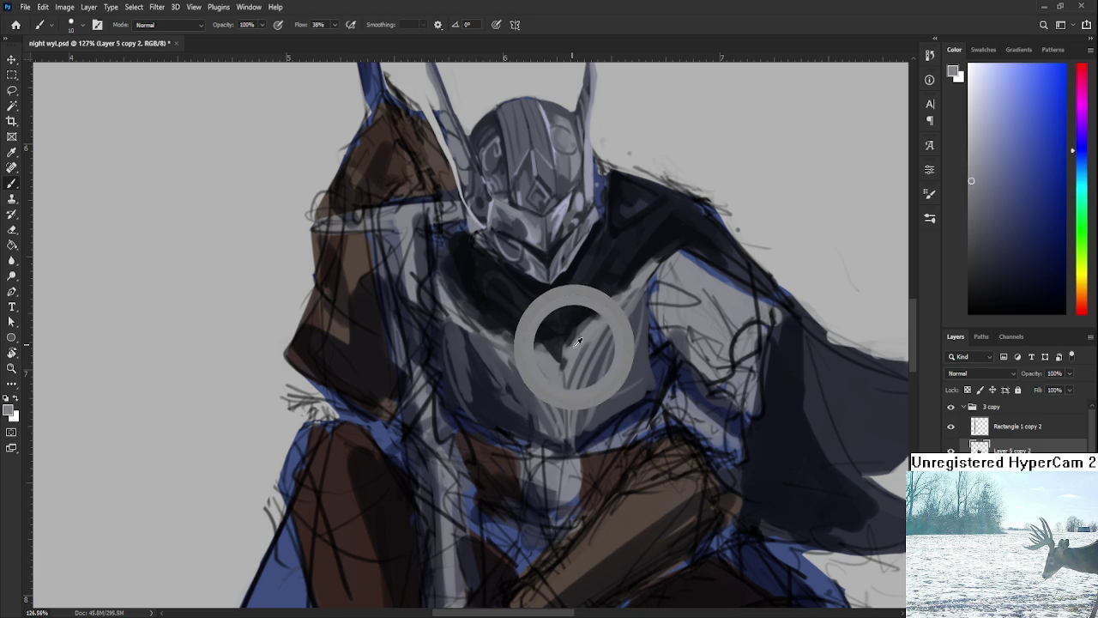
left_click(562, 343, "alt")
left_click(574, 346, "alt")
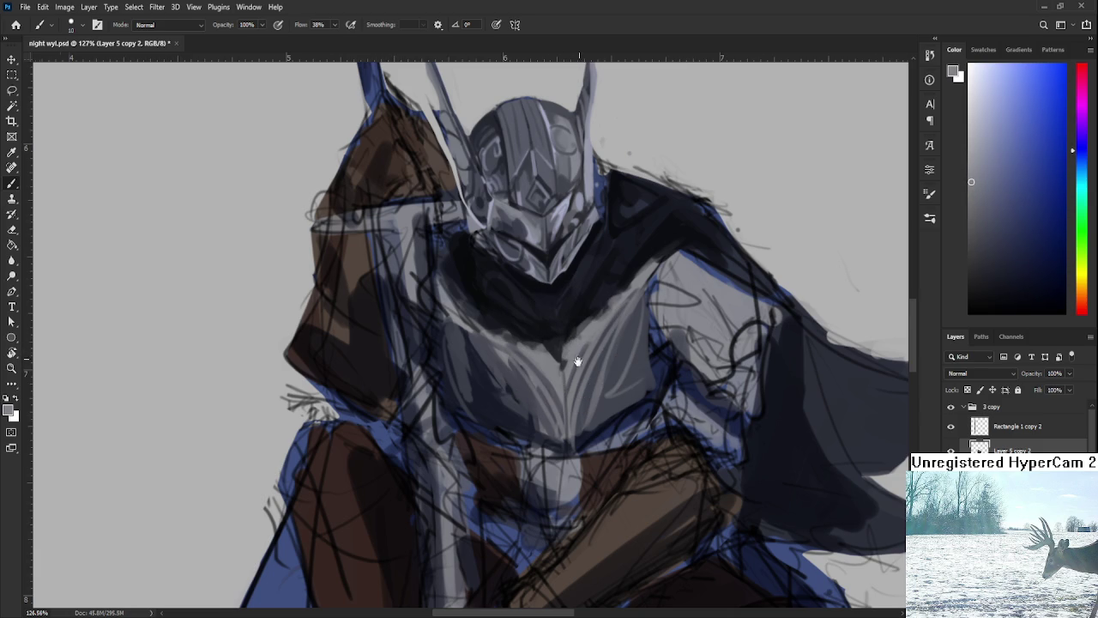
left_click_drag(573, 356, 546, 407)
left_click(542, 409, "alt")
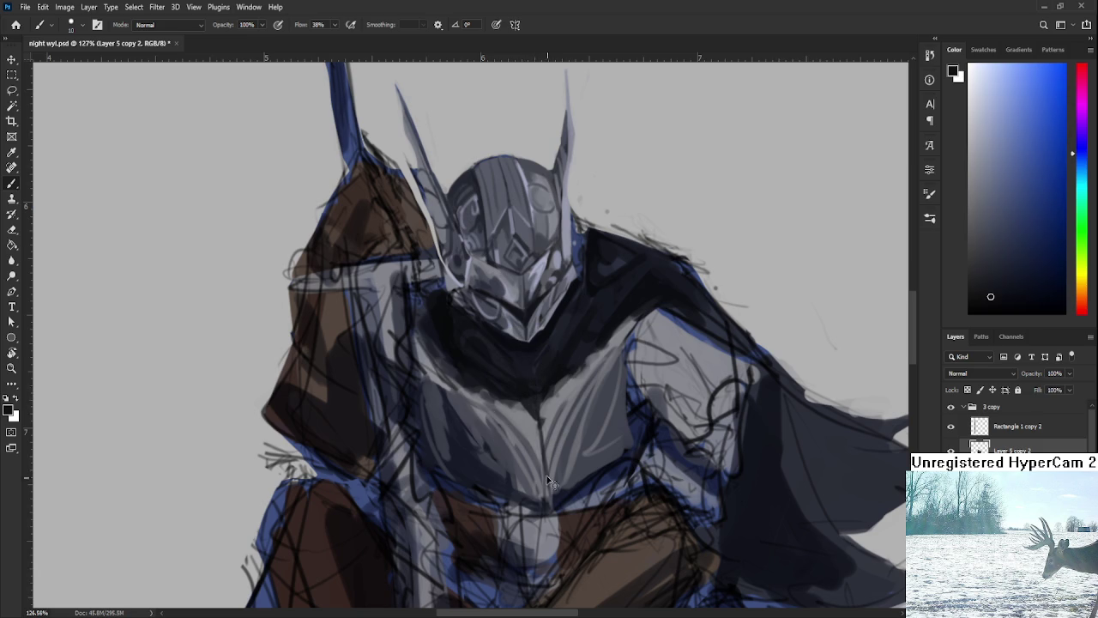
left_click_drag(533, 419, 541, 494)
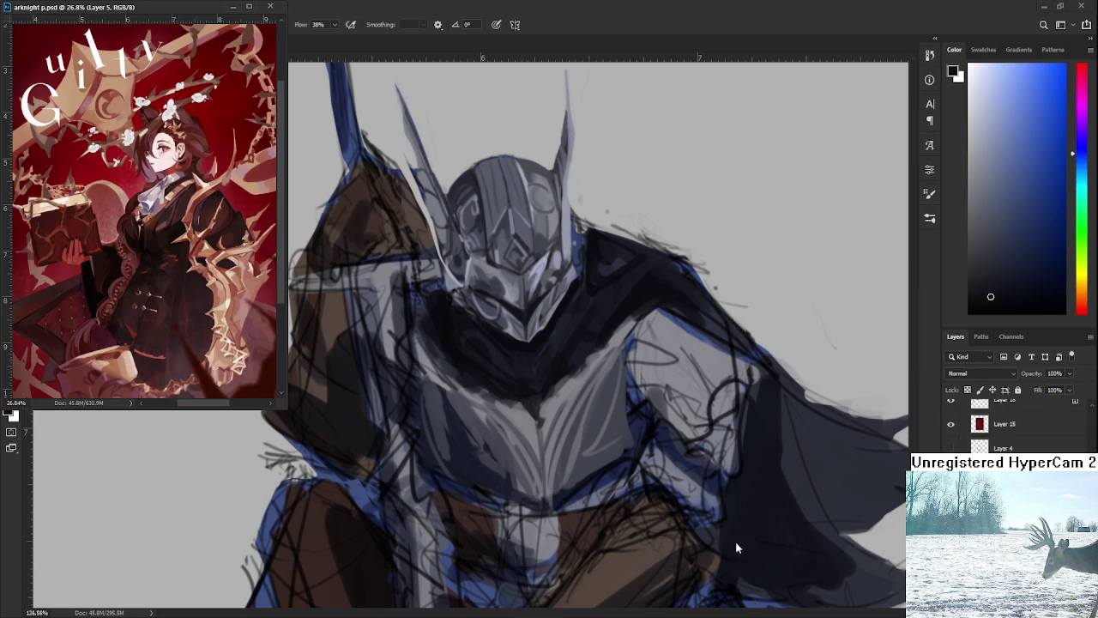
scroll(585, 469, "down", 5)
scroll(586, 469, "down", 3)
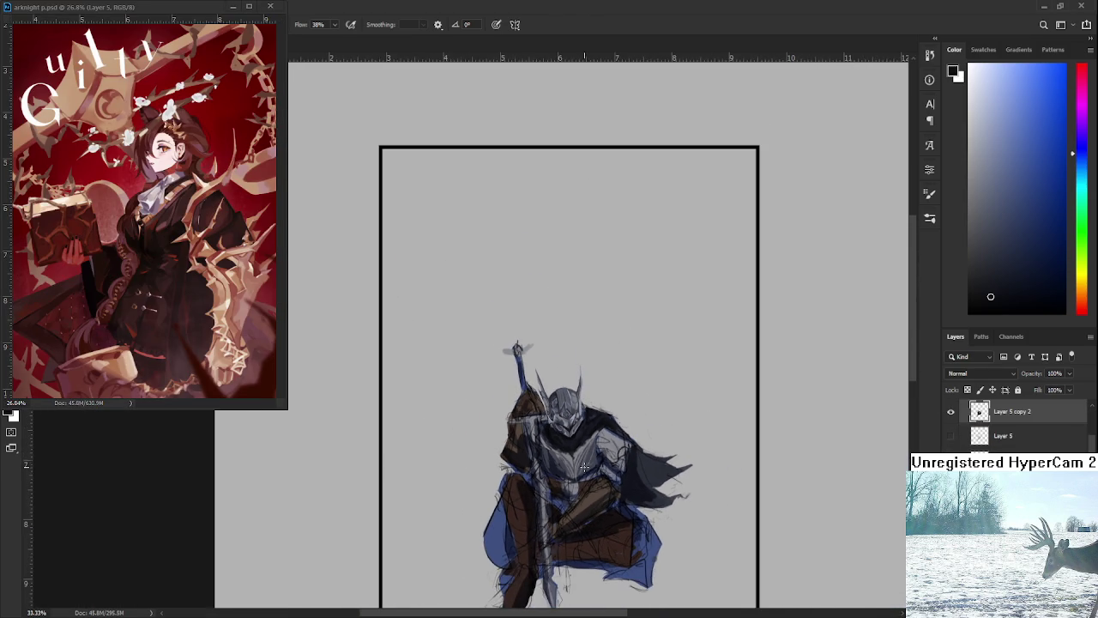
scroll(567, 464, "up", 3)
scroll(576, 495, "up", 2)
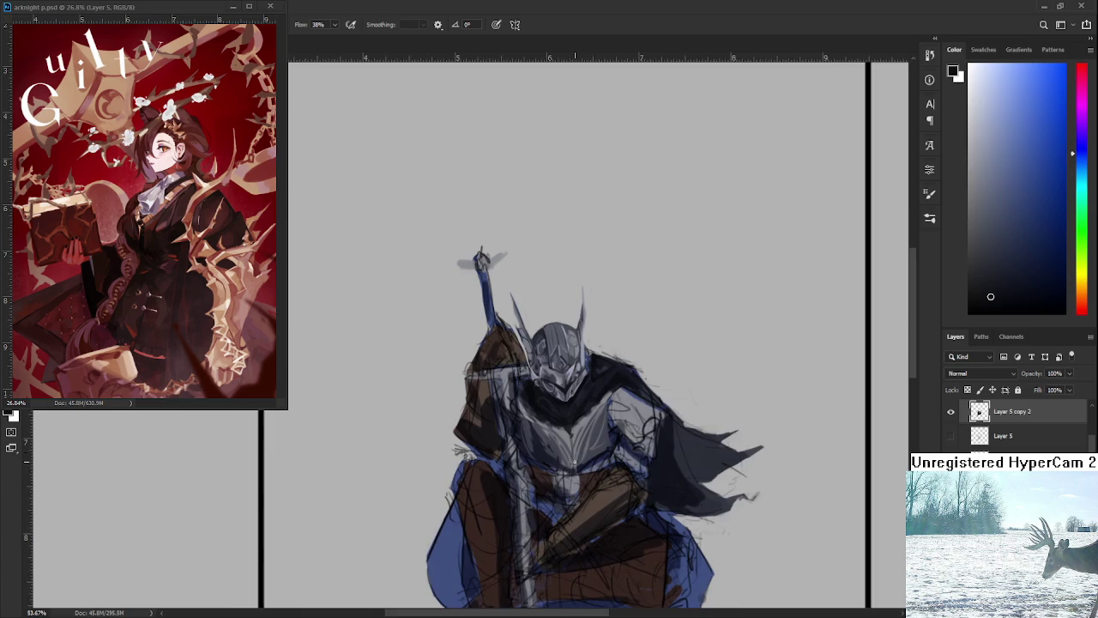
scroll(575, 495, "up", 2)
scroll(626, 341, "down", 3)
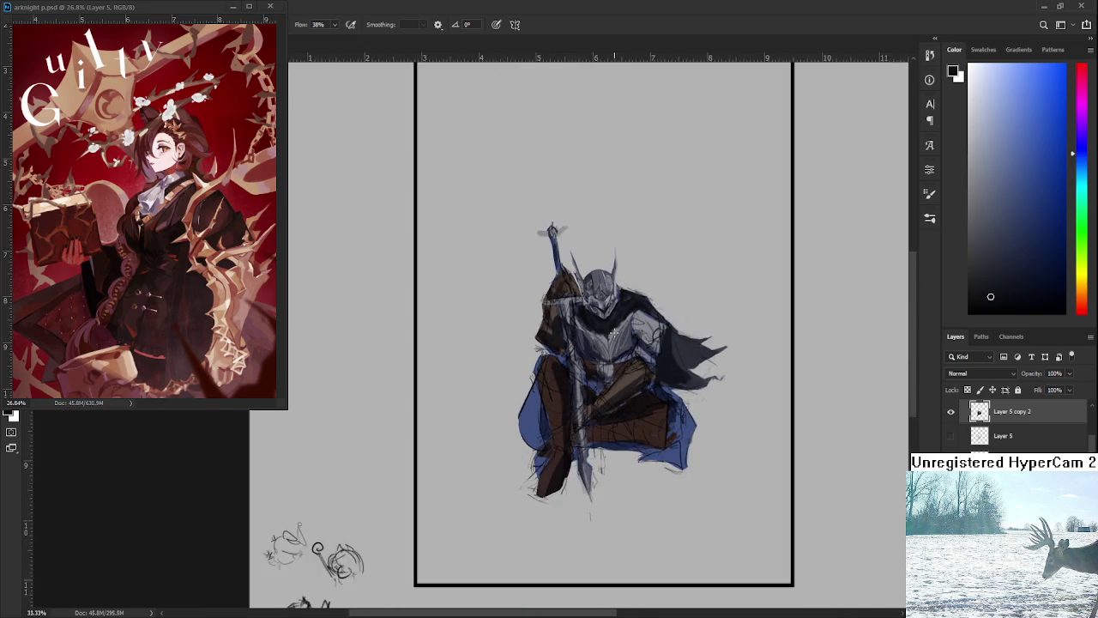
scroll(617, 326, "down", 2)
scroll(611, 311, "up", 2)
scroll(607, 308, "up", 2)
scroll(605, 307, "up", 3)
scroll(601, 305, "up", 3)
scroll(601, 306, "down", 4)
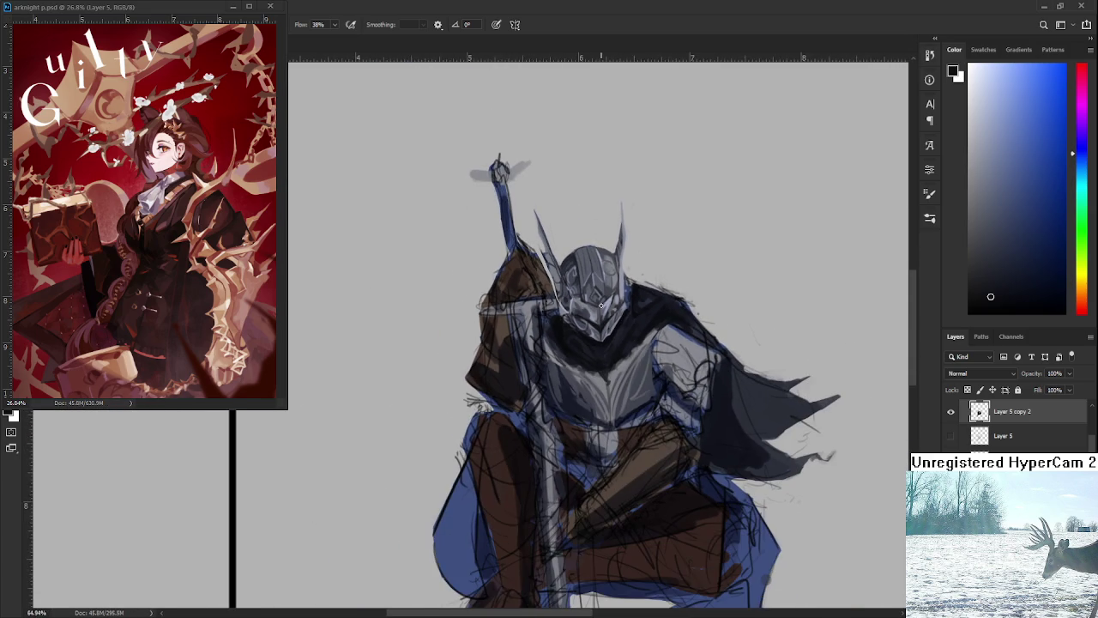
scroll(602, 305, "down", 1)
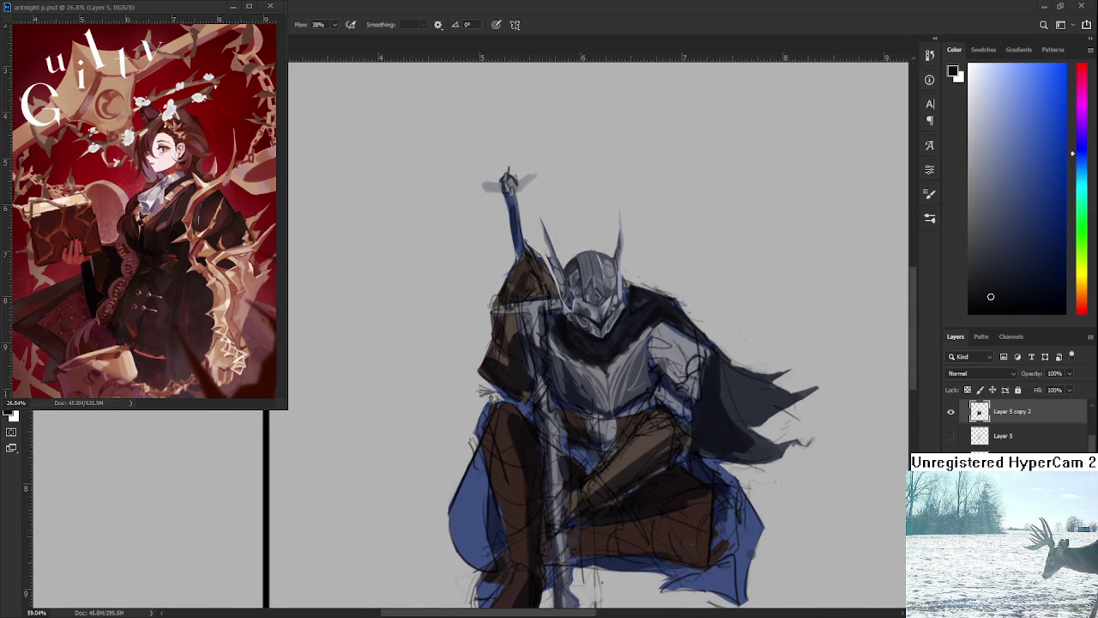
scroll(643, 431, "up", 1)
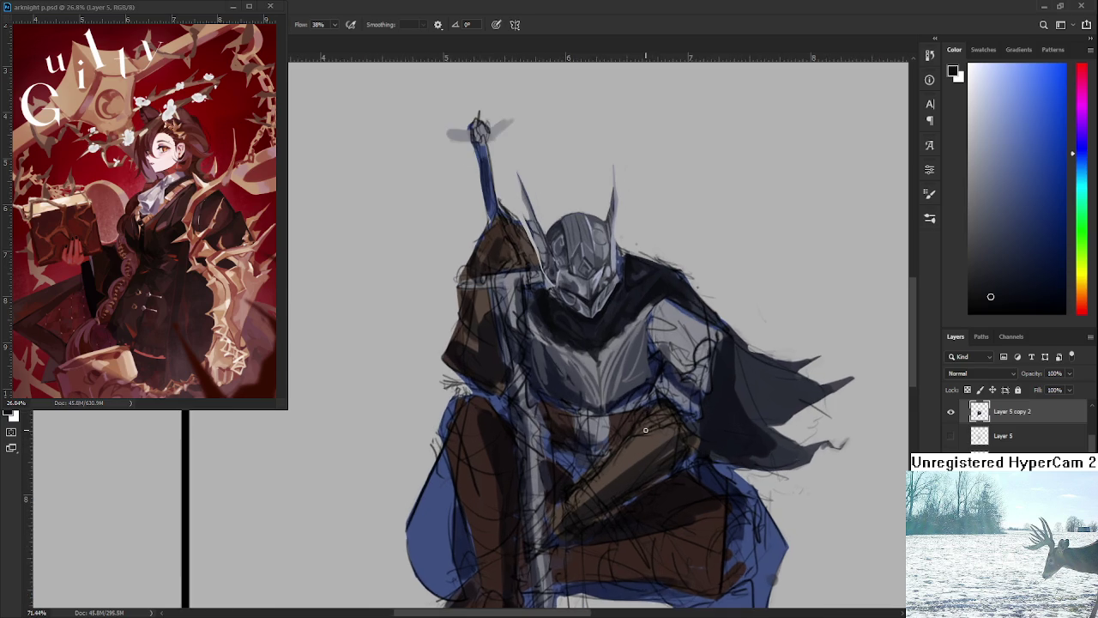
scroll(644, 430, "up", 1)
scroll(643, 431, "up", 1)
scroll(618, 421, "down", 1)
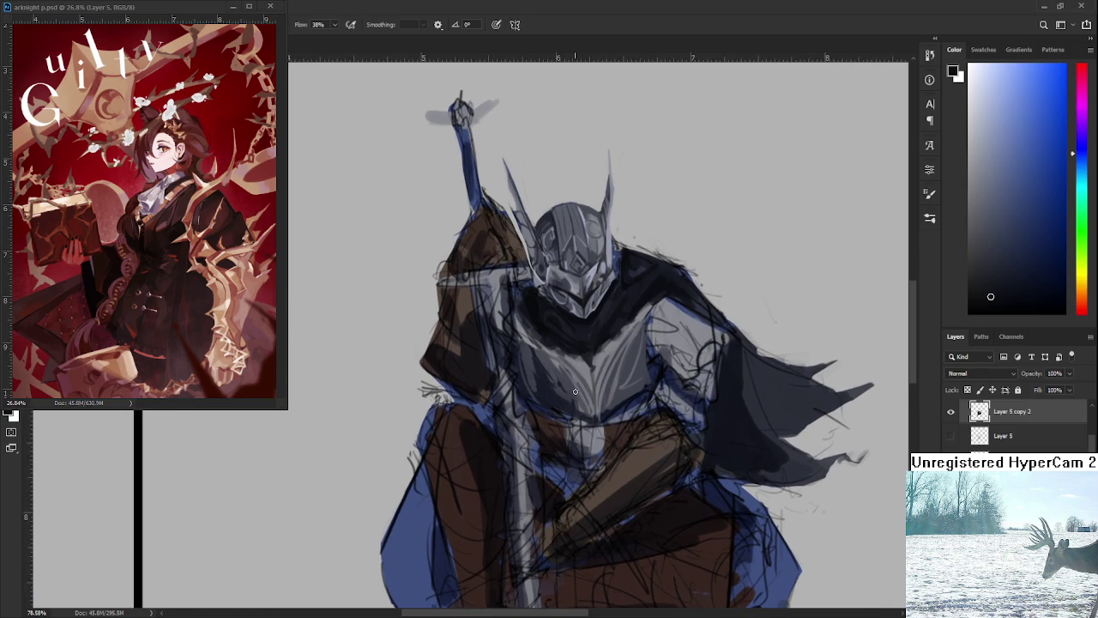
scroll(587, 365, "up", 1)
left_click_drag(590, 365, 570, 381)
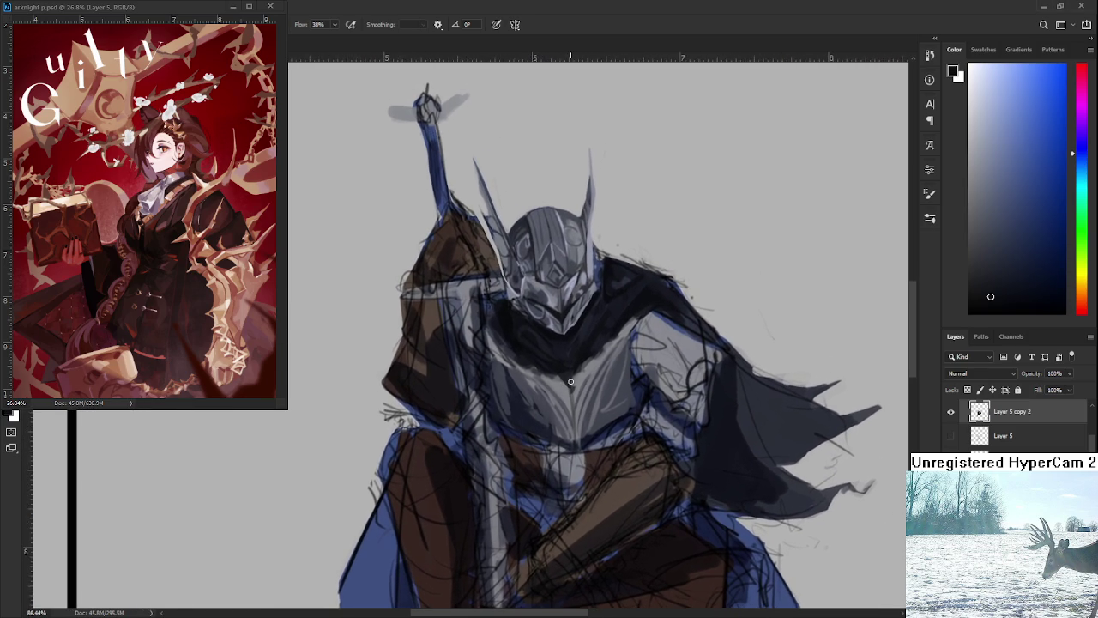
Paint reddish-brown patches on the left and right chest, then resample the blue-grey chest tones
left_click(532, 379, "alt")
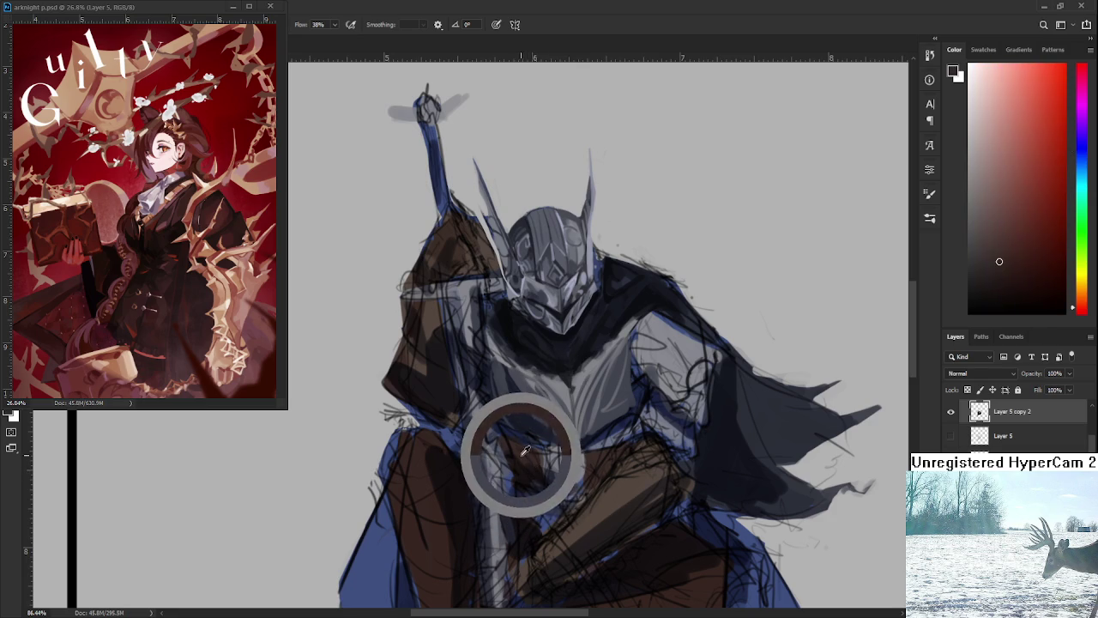
mouse_move(502, 348)
left_mouse_down()
mouse_move(500, 400)
mouse_move(483, 375)
mouse_move(505, 360)
left_mouse_up()
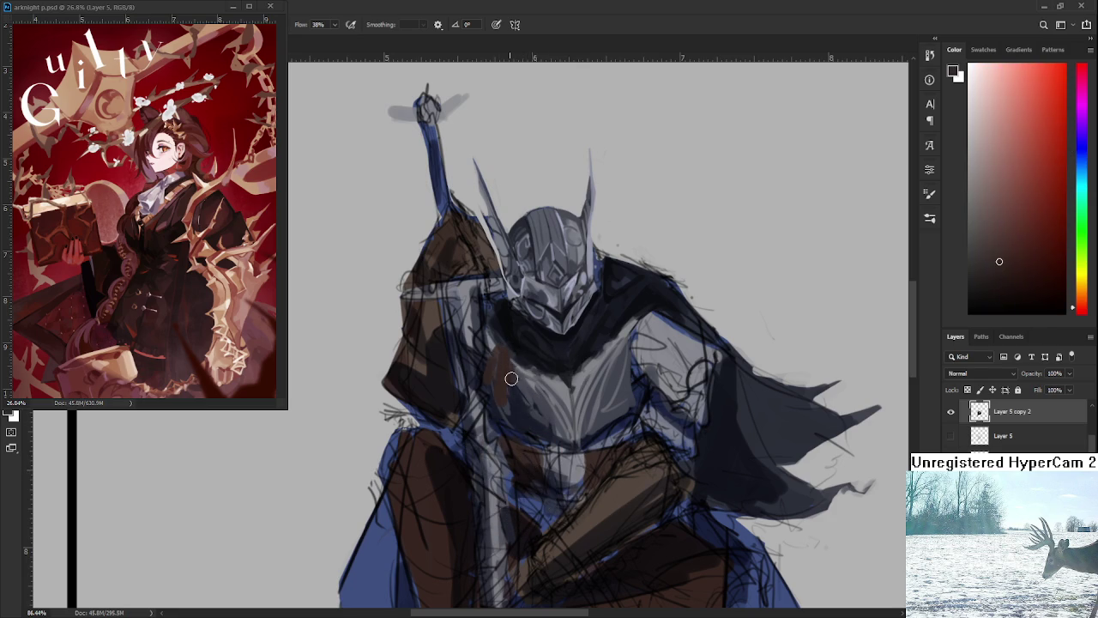
mouse_move(615, 362)
left_mouse_down()
mouse_move(627, 403)
mouse_move(631, 351)
left_mouse_up()
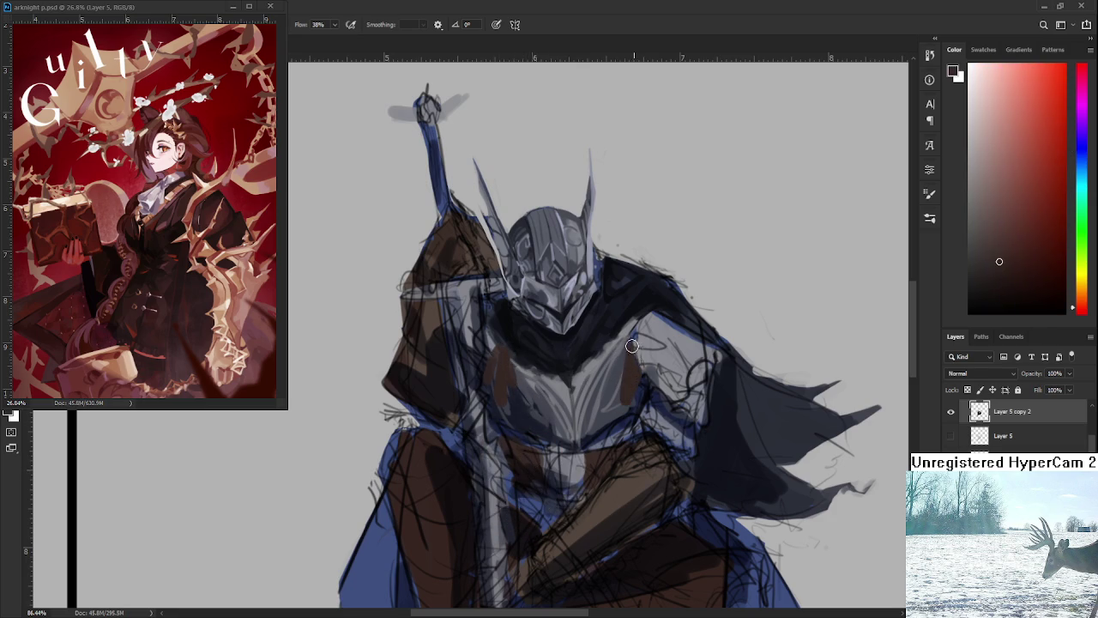
left_click(562, 362, "alt")
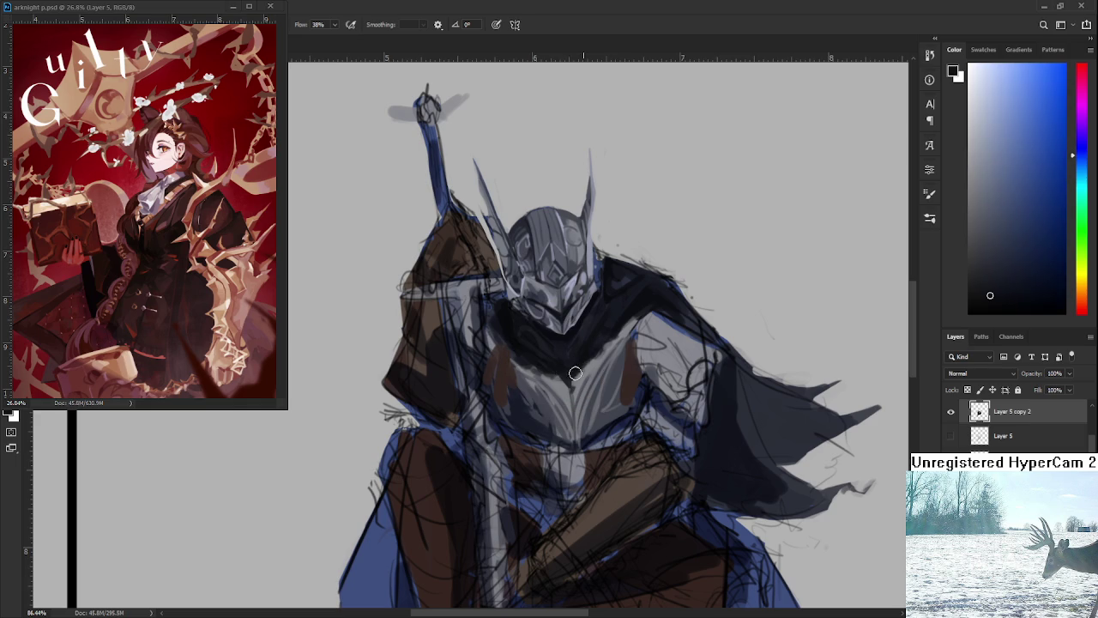
left_click(568, 382, "alt")
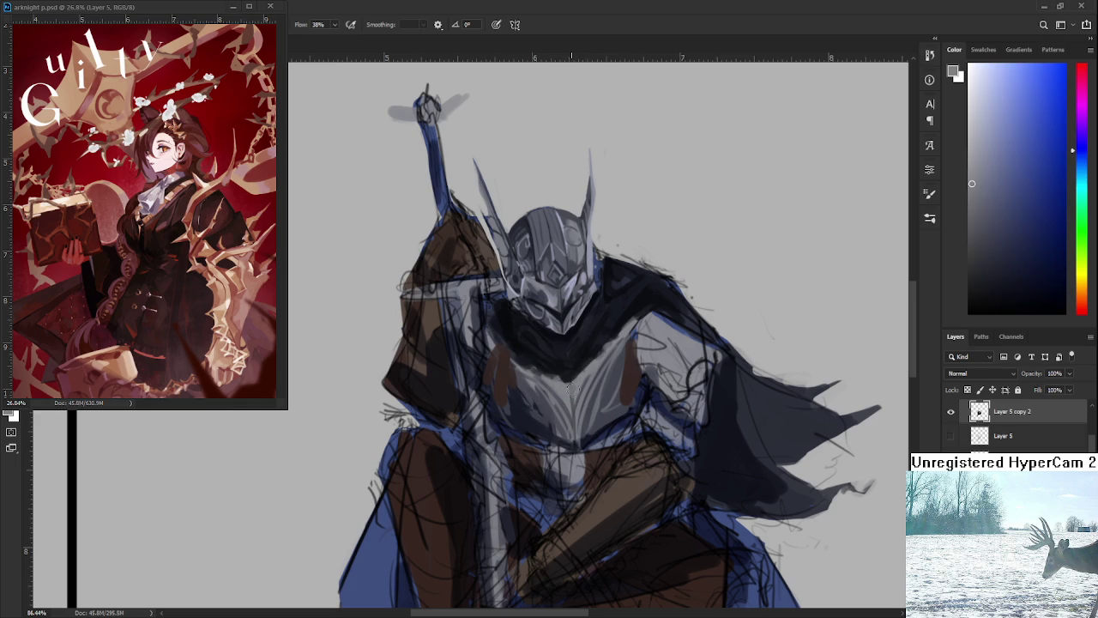
scroll(590, 386, "up", 3)
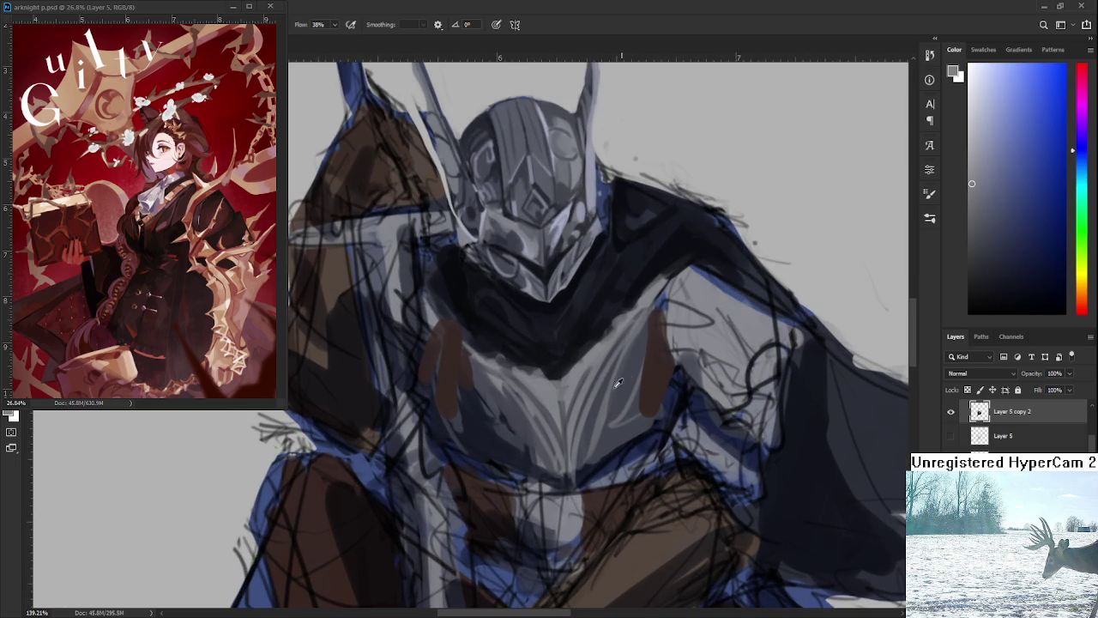
Sample a darker chest tone and darken the chest centre with subtle marks
left_click(591, 392, "alt")
left_click_drag(591, 392, 529, 351)
left_click_drag(560, 396, 568, 481)
scroll(573, 401, "up", 1)
Paint two lighter grey strokes down the centre of the chest plate
left_click(572, 411, "alt")
left_click_drag(566, 440, 568, 478)
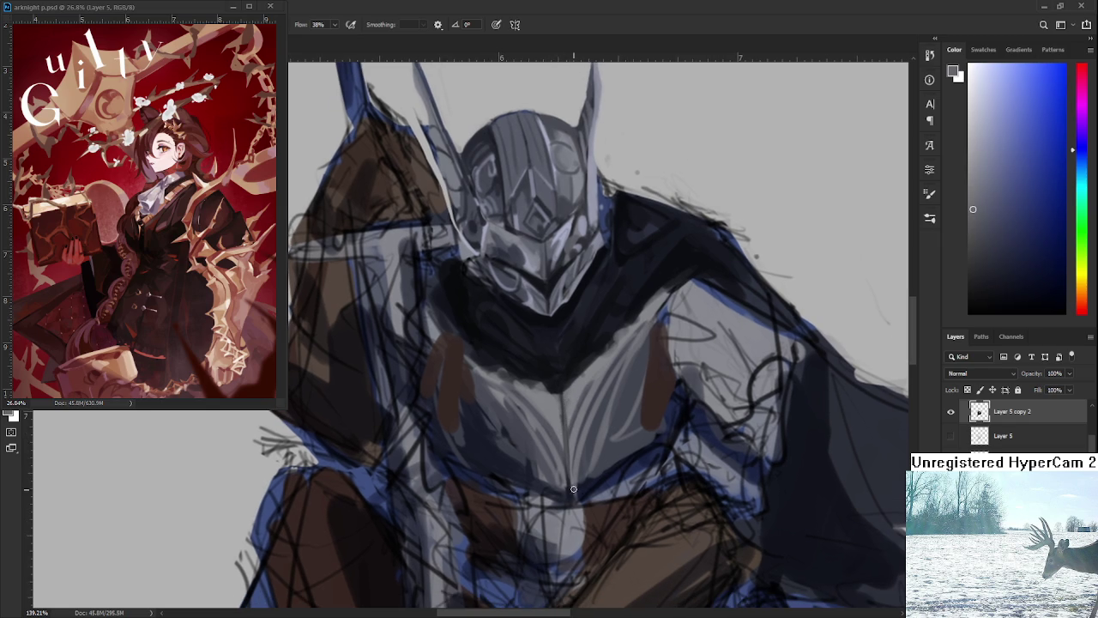
left_click(574, 400, "alt")
left_click_drag(570, 414, 574, 482)
Sample a range of lighter and darker tones across the chest plate
left_click(572, 489, "alt")
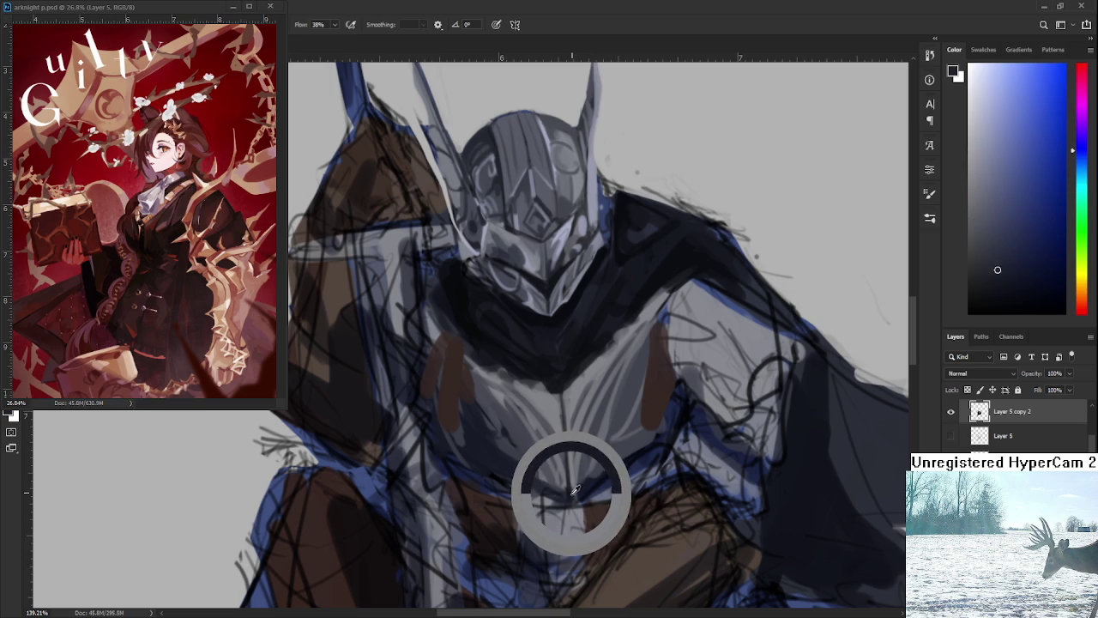
left_click_drag(585, 442, 572, 424)
left_click(546, 458, "alt")
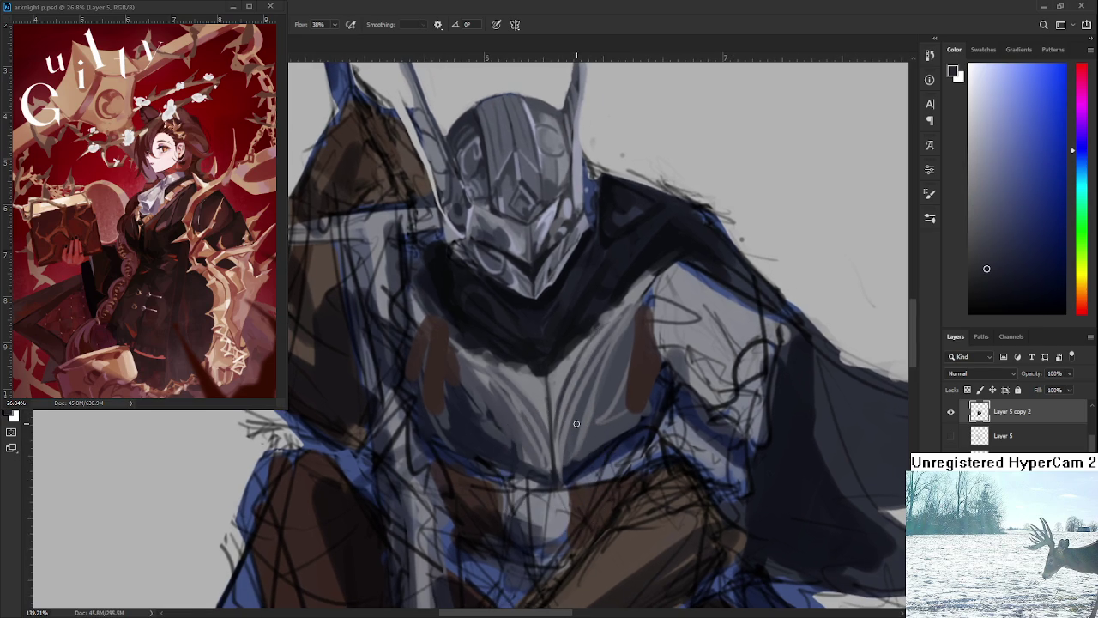
left_click(572, 360, "alt")
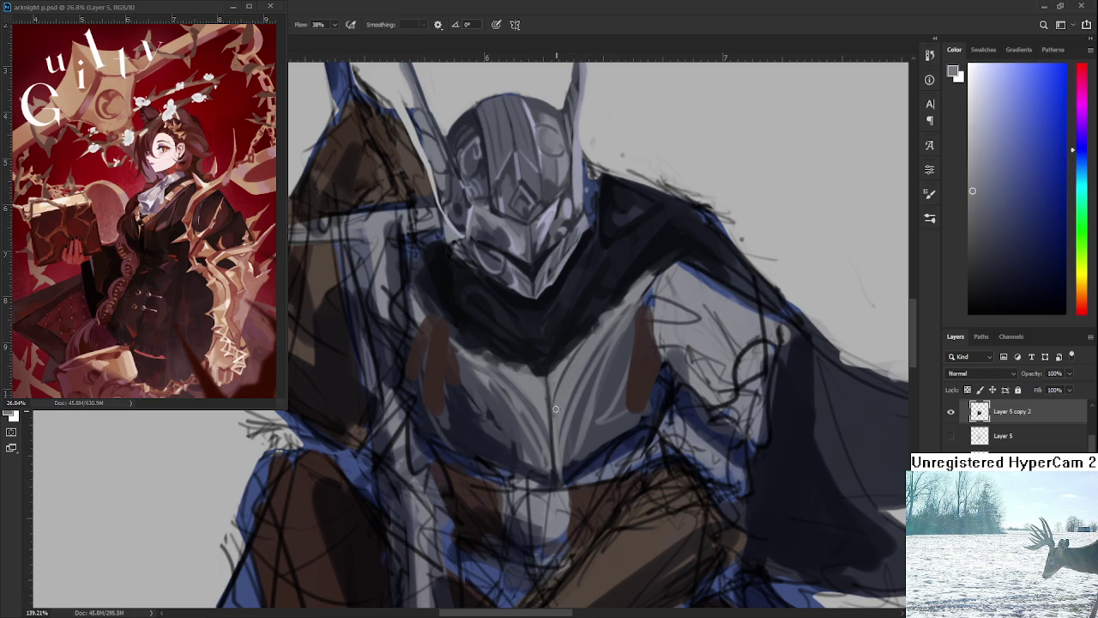
left_click(589, 329, "alt")
left_click_drag(589, 329, 572, 314)
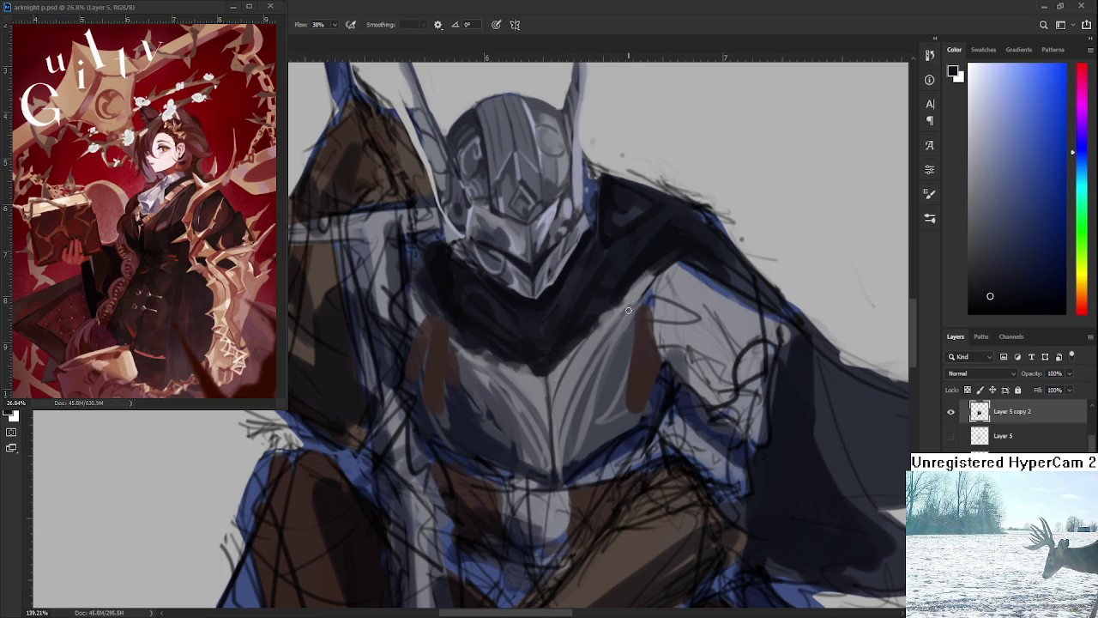
mouse_move(549, 429)
left_mouse_down()
mouse_move(546, 404)
mouse_move(562, 428)
left_mouse_up()
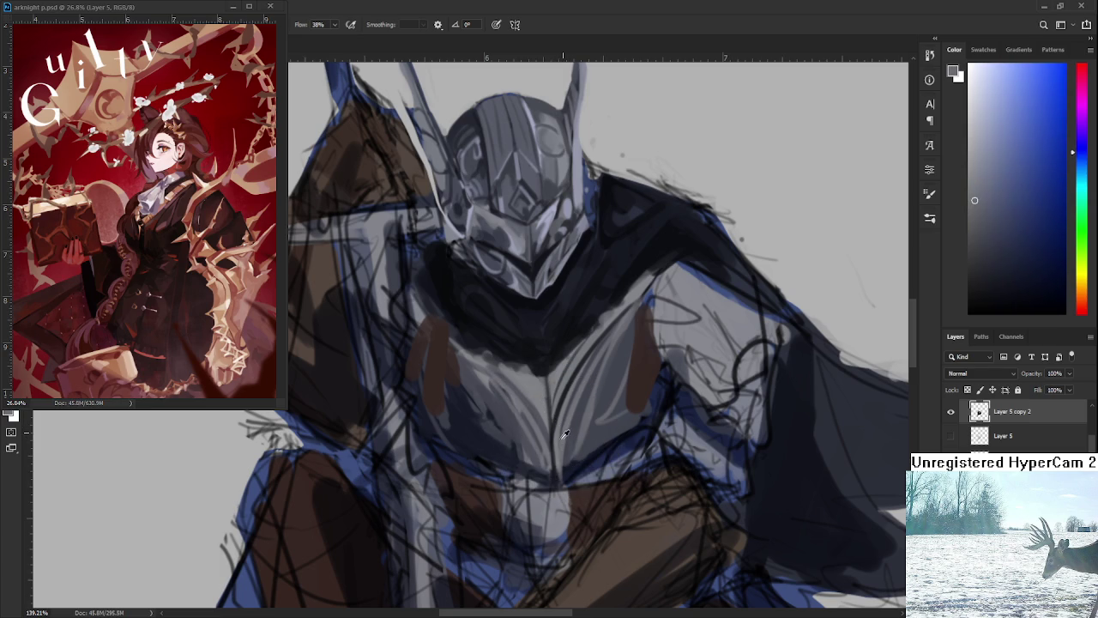
left_click(581, 392, "alt")
left_click(604, 355, "alt")
left_click(595, 364, "alt")
left_click(592, 382, "alt")
Draw a dark line down the chest, undoing and redrawing it until it sits right
left_click_drag(601, 357, 566, 454)
key("ctrl+z")
left_click_drag(611, 336, 568, 456)
key("ctrl+z")
left_click_drag(618, 333, 569, 455)
key("ctrl+z")
left_click_drag(616, 333, 570, 436)
key("ctrl+z")
left_click_drag(616, 332, 580, 439)
left_click_drag(616, 332, 563, 455)
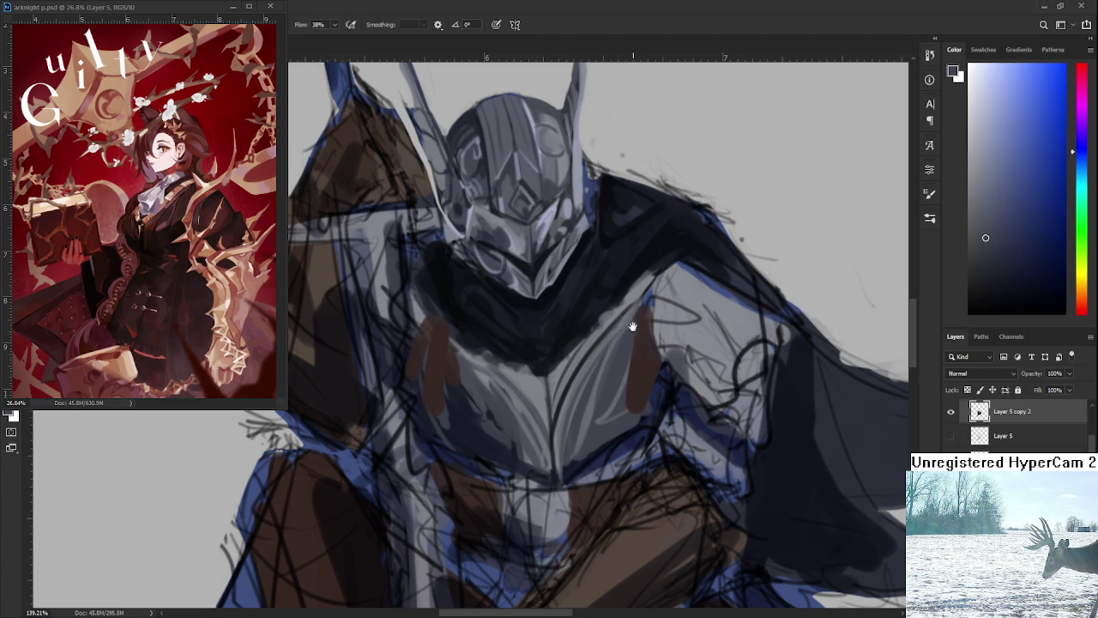
Sample a new chest grey and add a faint darker stroke to the chest plate
left_click_drag(632, 325, 621, 320)
left_click(549, 356, "alt")
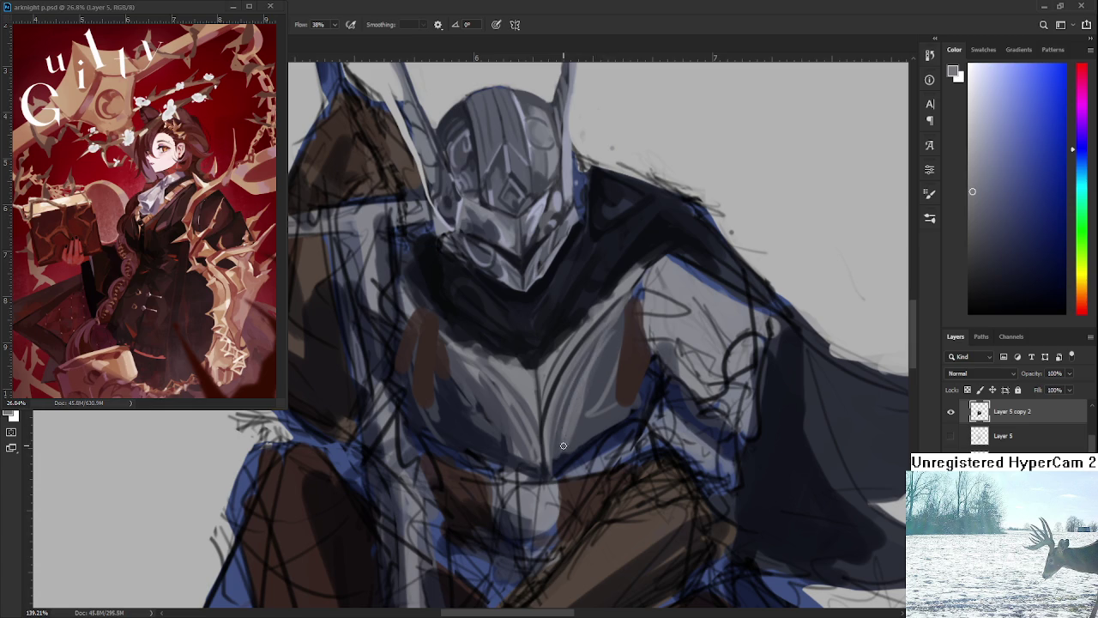
left_click(624, 333, "alt")
left_click(610, 348, "alt")
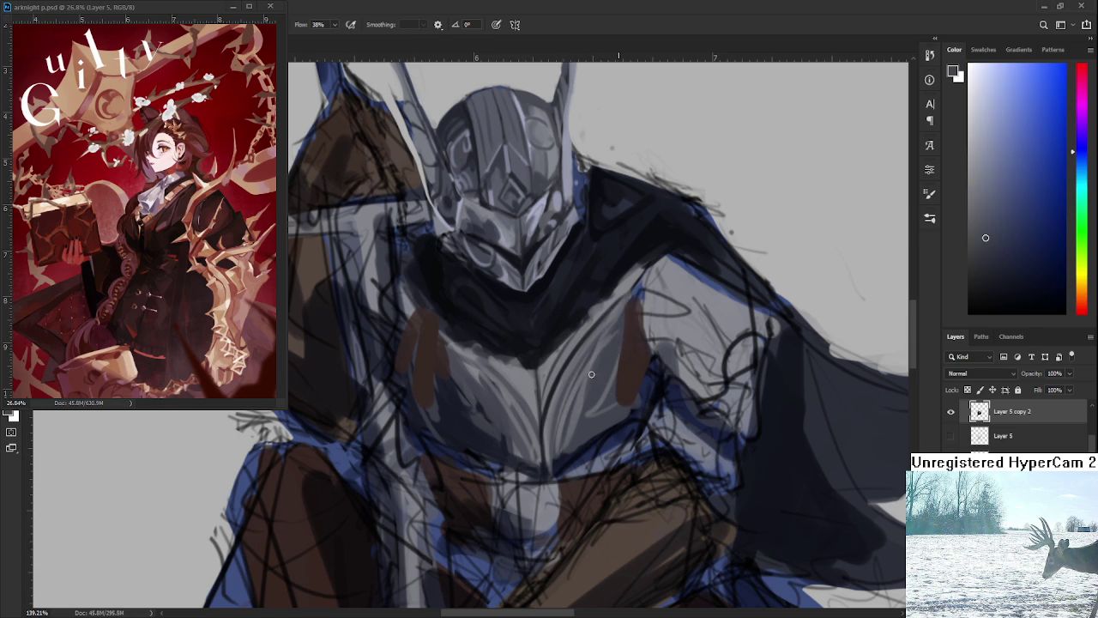
left_click_drag(578, 392, 585, 400)
Compare lighter and darker chest greys, then paint darker shading across the chest plate
left_click(589, 360, "alt")
left_click(613, 342, "alt")
left_click(606, 340, "alt")
left_click(607, 360, "alt")
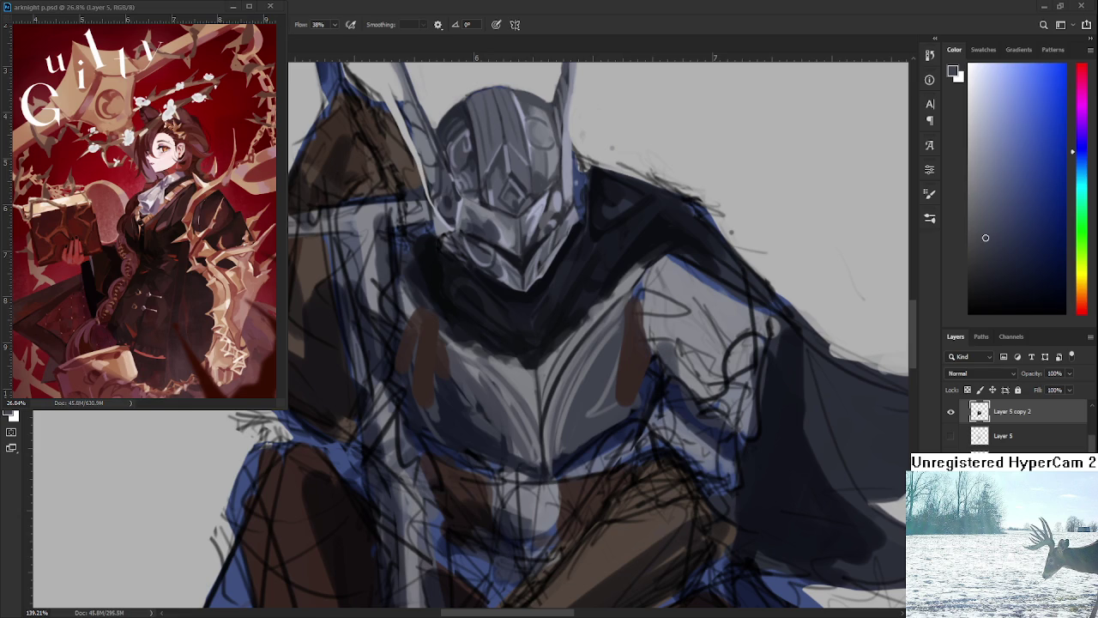
scroll(620, 336, "down", 2)
scroll(620, 336, "down", 2)
scroll(630, 340, "up", 2)
scroll(636, 343, "up", 1)
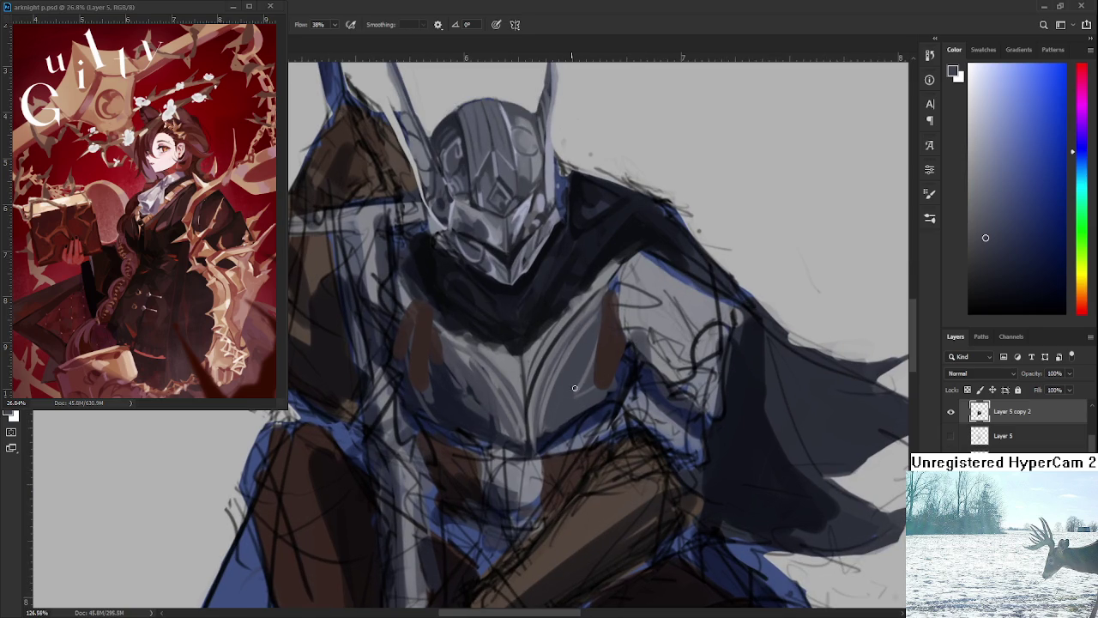
left_click(557, 303, "alt")
mouse_move(596, 341)
left_mouse_down()
mouse_move(591, 373)
mouse_move(556, 414)
mouse_move(593, 372)
left_mouse_up()
Sample several lighter and darker greys from across the chest armour
left_click(585, 386, "alt")
left_click(565, 406, "alt")
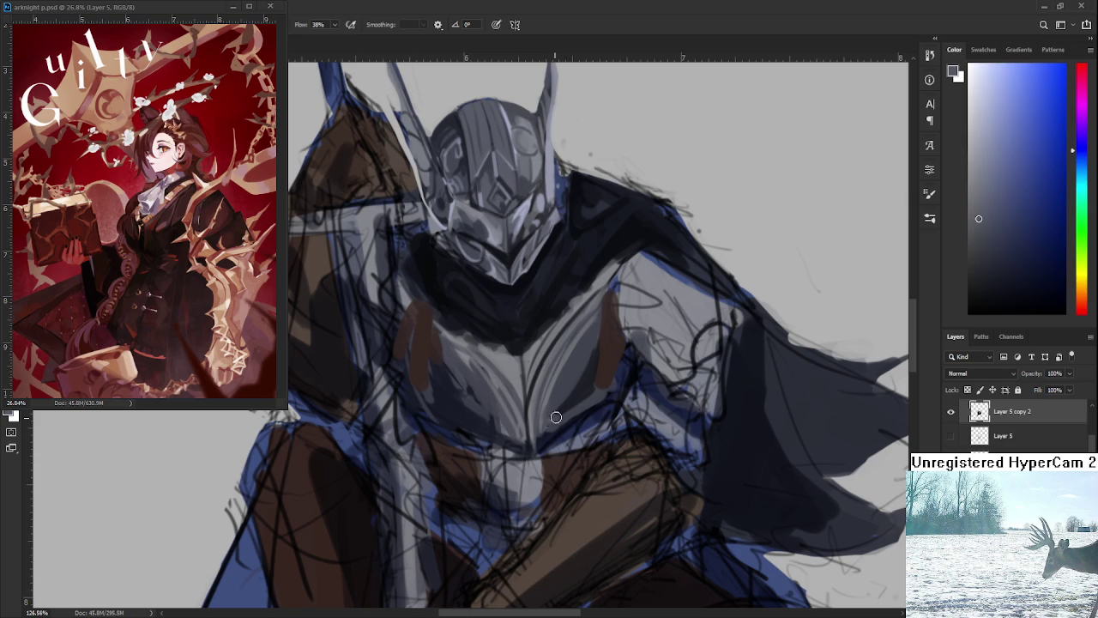
left_click(592, 393, "alt")
left_click(588, 380, "alt")
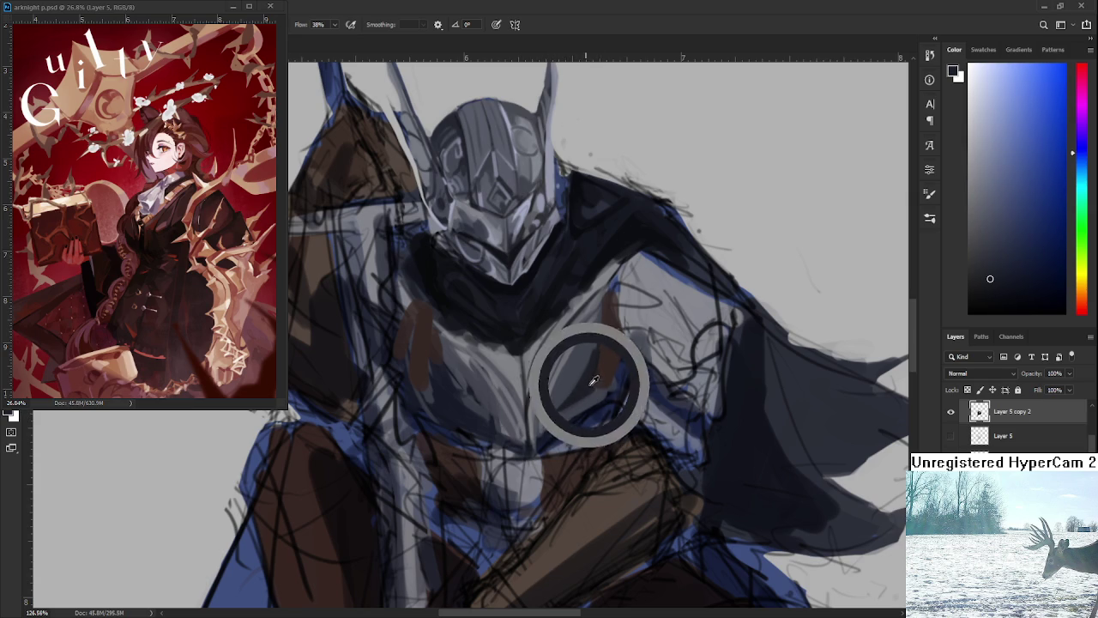
left_click(606, 342, "alt")
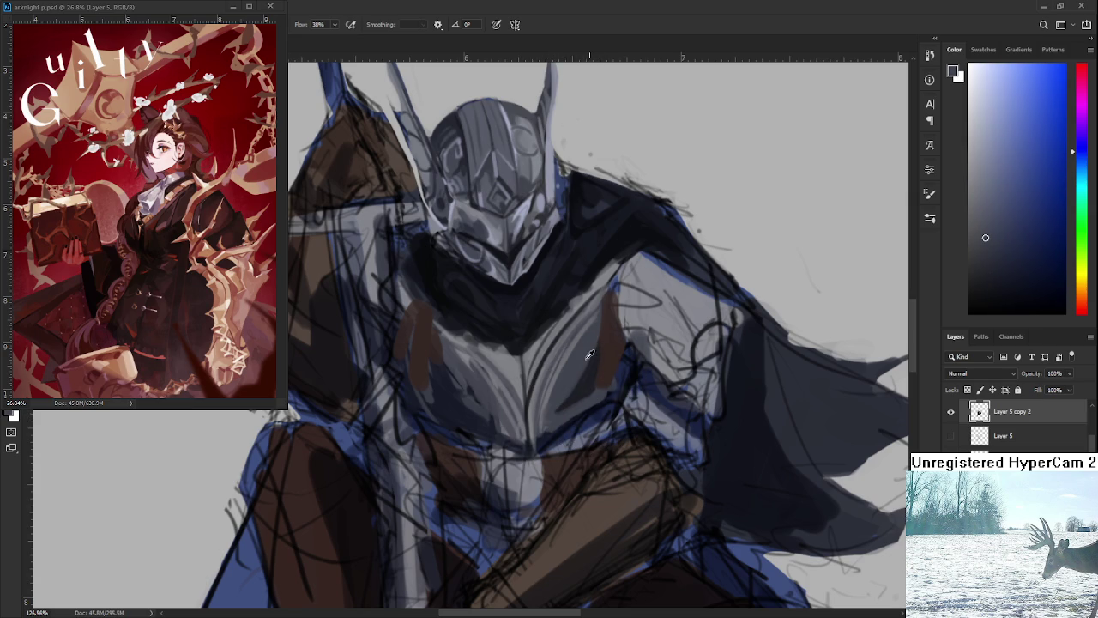
left_click_drag(589, 354, 537, 347)
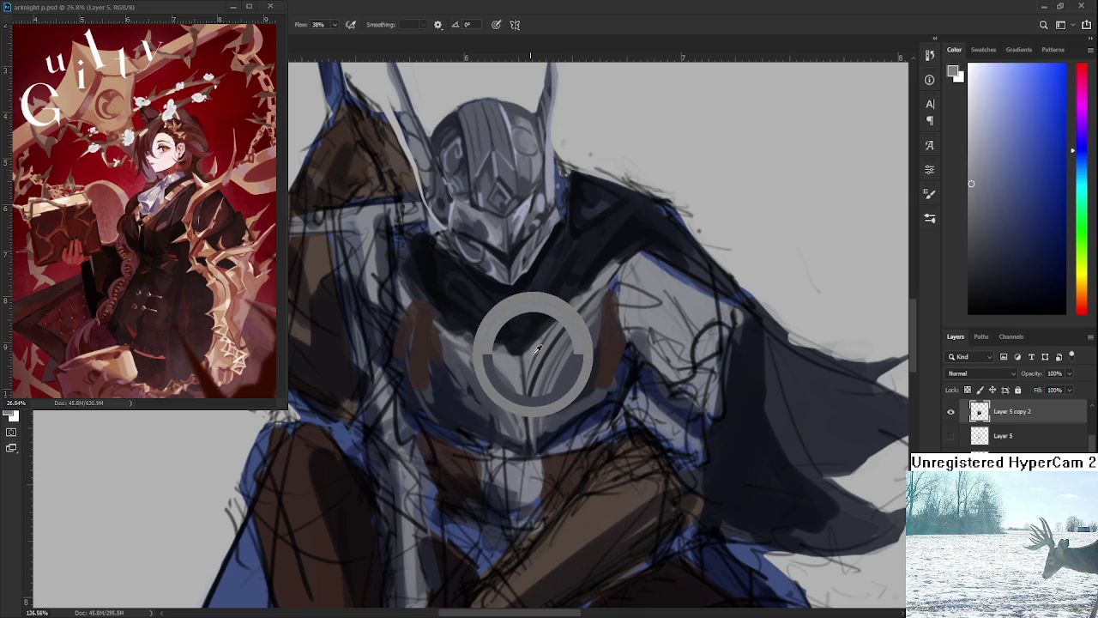
left_click_drag(537, 347, 539, 344)
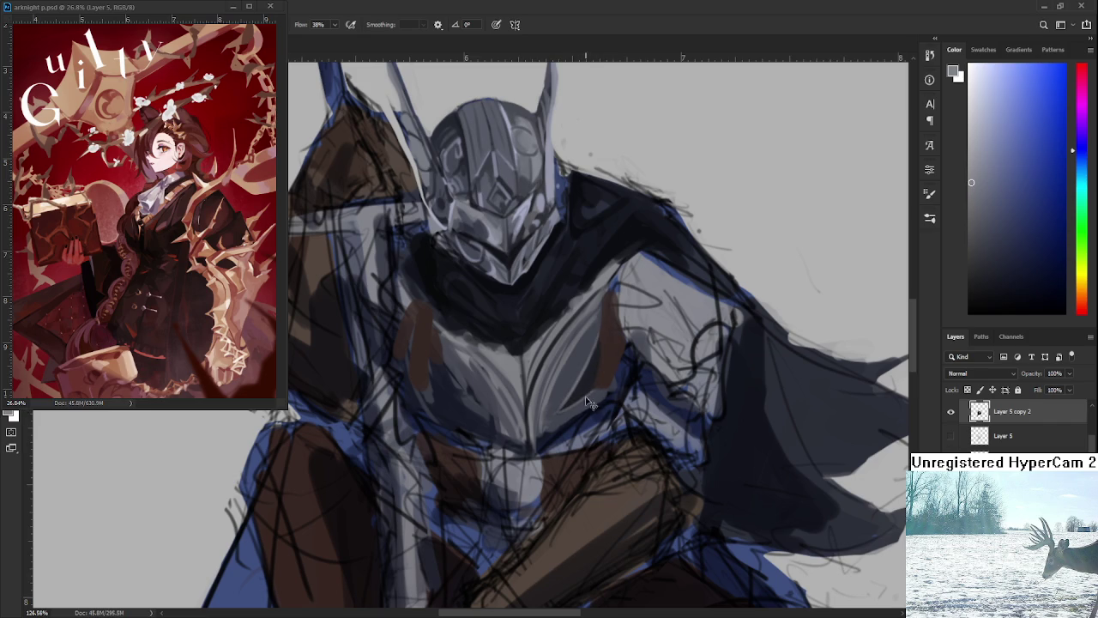
Sample a darker grey and repaint the central chest plate shading
left_click_drag(602, 380, 592, 412)
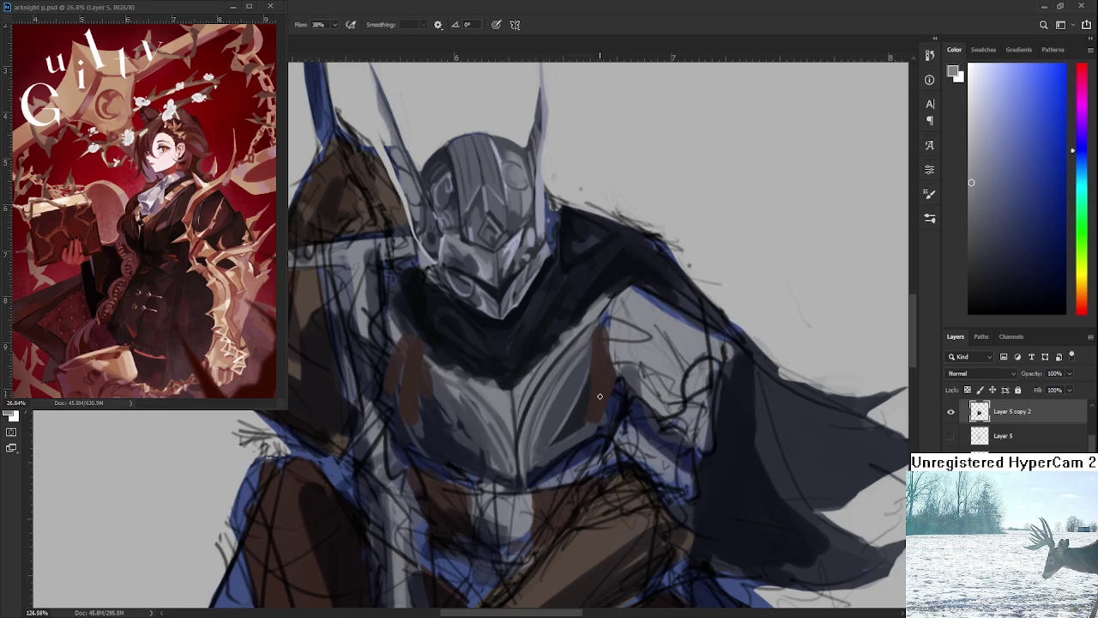
scroll(528, 360, "down", 2)
scroll(528, 360, "up", 2)
mouse_move(543, 415)
left_mouse_down()
mouse_move(548, 441)
mouse_move(552, 385)
left_mouse_up()
left_click(574, 364, "alt")
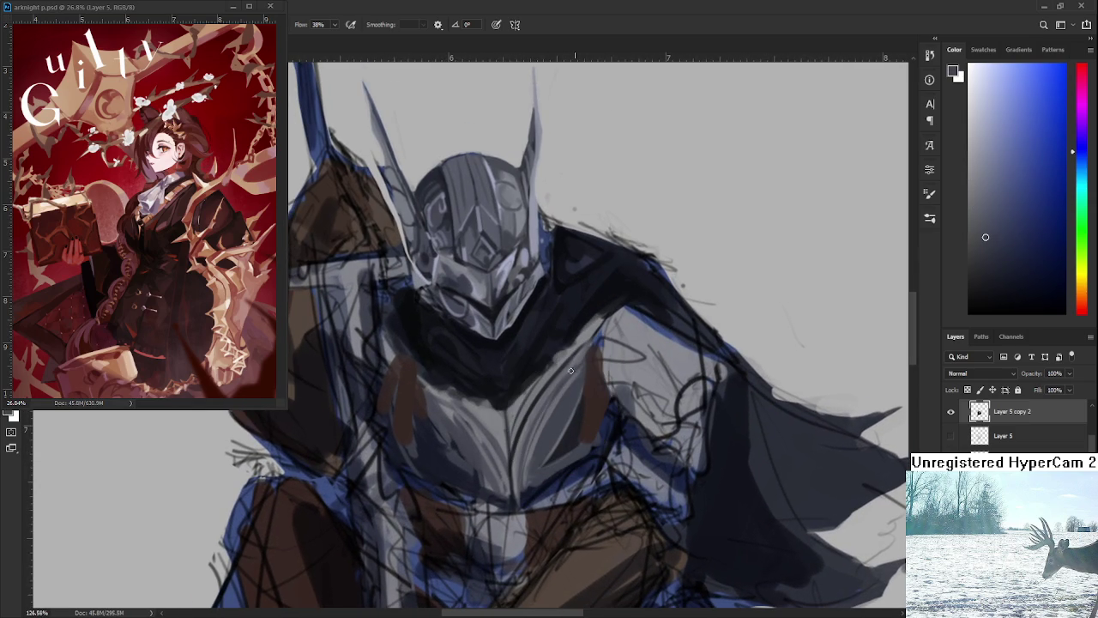
mouse_move(525, 463)
left_mouse_down()
mouse_move(561, 384)
mouse_move(537, 429)
left_mouse_up()
Fine-tune a darker chest grey and paint strokes on the chest beside the shoulder
left_click(528, 397, "alt")
left_click(549, 399, "alt")
left_click(556, 406, "alt")
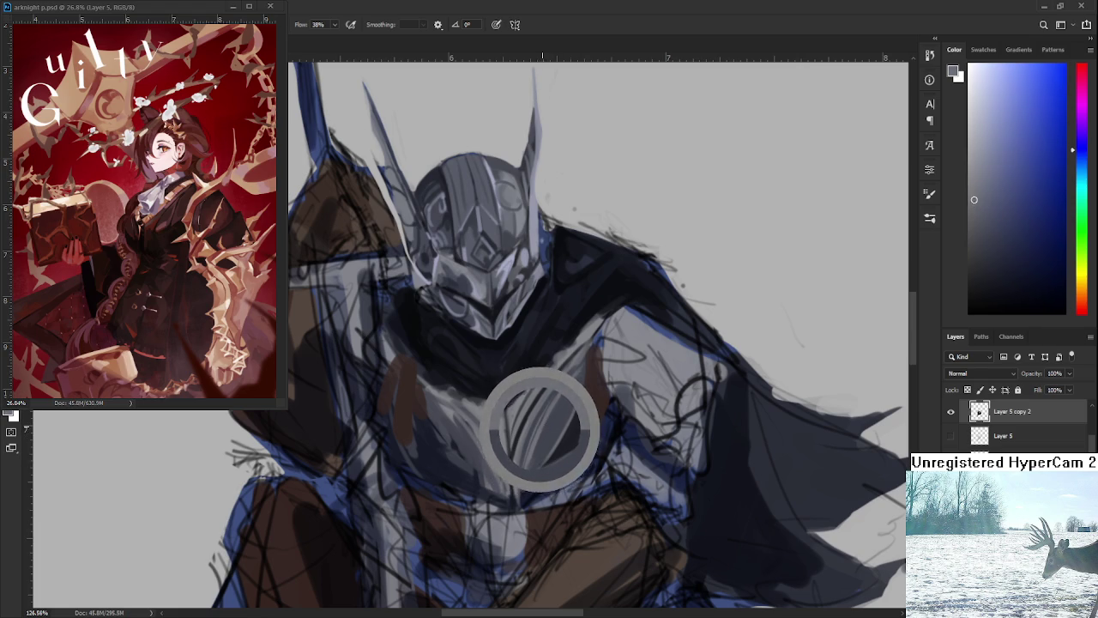
left_click_drag(543, 425, 527, 448)
left_click(529, 447, "alt")
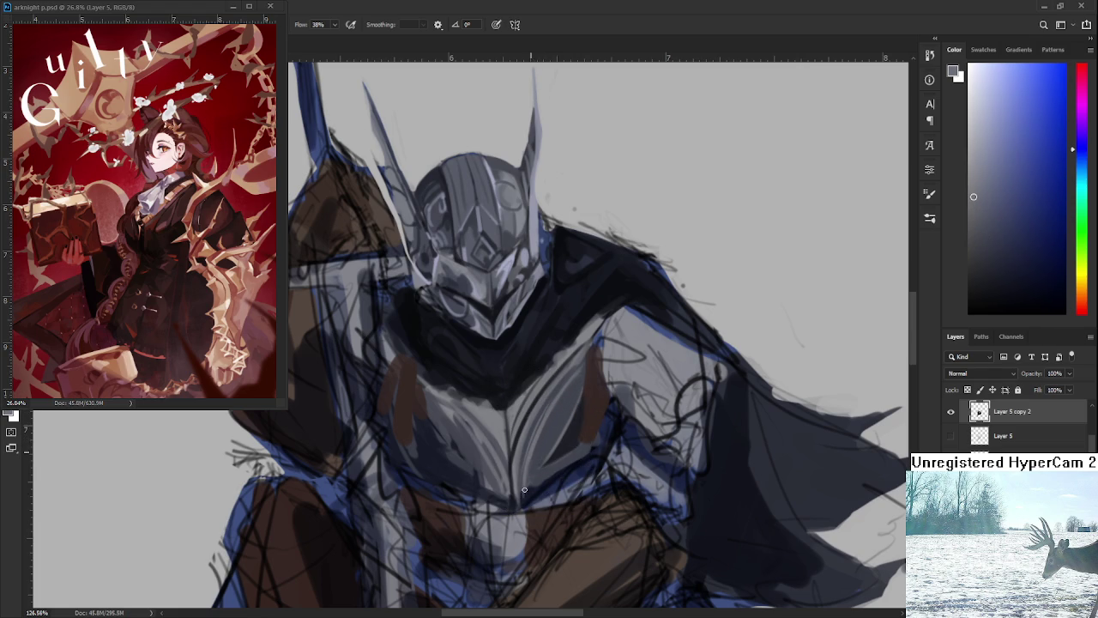
left_click_drag(564, 406, 569, 378)
left_click(549, 421, "alt")
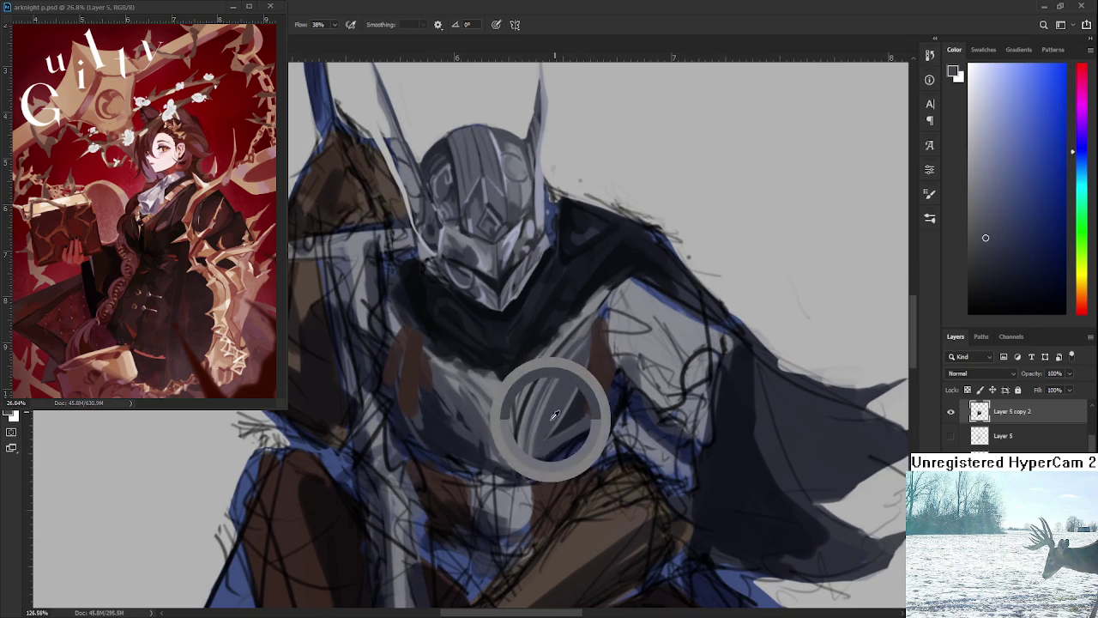
left_click(525, 408, "alt")
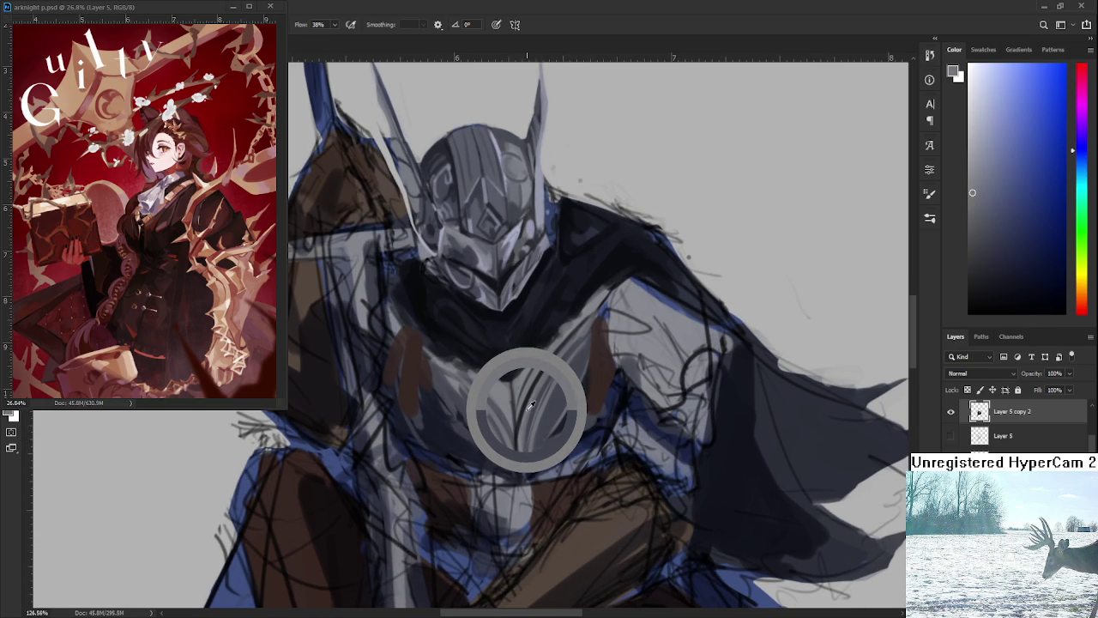
left_click_drag(527, 410, 592, 396)
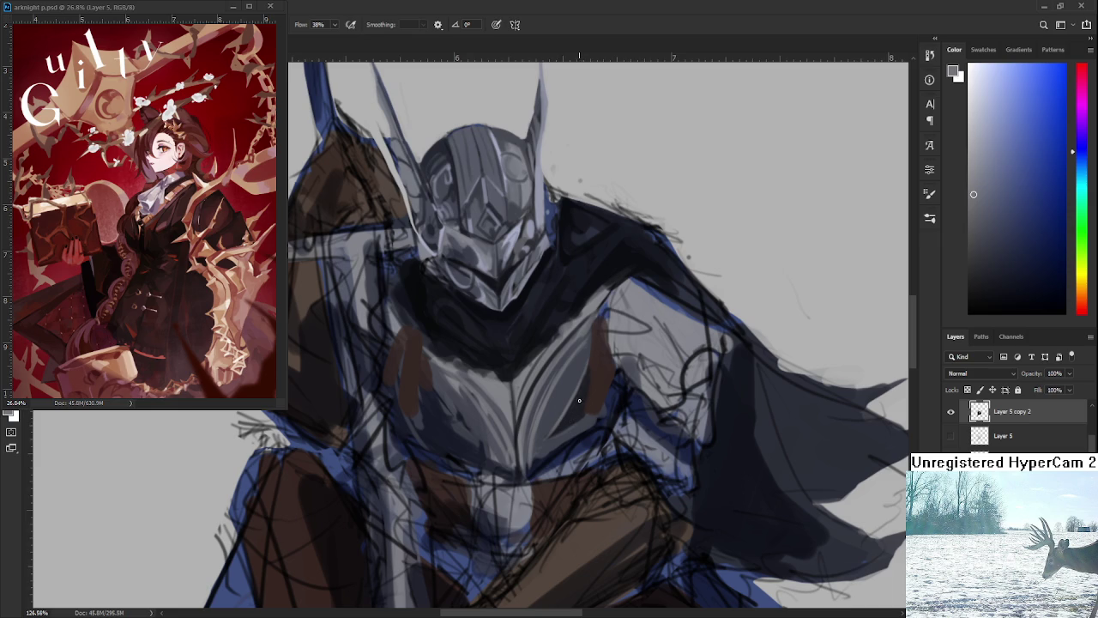
mouse_move(563, 431)
left_mouse_down()
mouse_move(582, 386)
mouse_move(565, 429)
mouse_move(576, 410)
left_mouse_up()
scroll(614, 351, "down", 10)
Sample darker and lighter grey-blue tones from the arm and helmet face
scroll(613, 352, "up", 8)
left_click(710, 435, "alt")
left_click(547, 253, "alt")
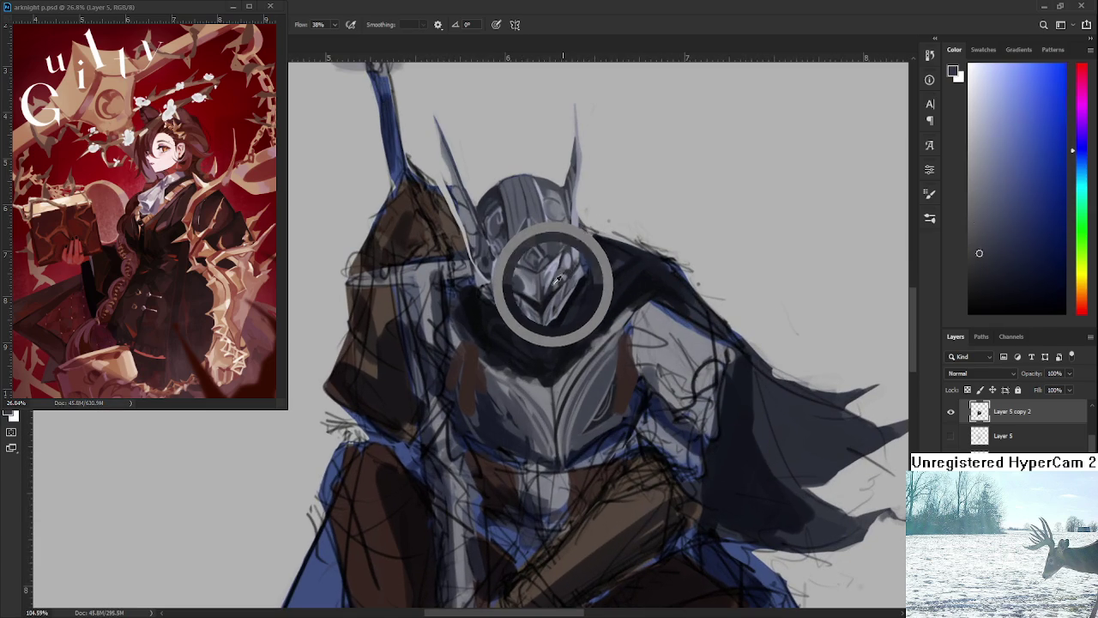
left_click_drag(548, 282, 506, 264)
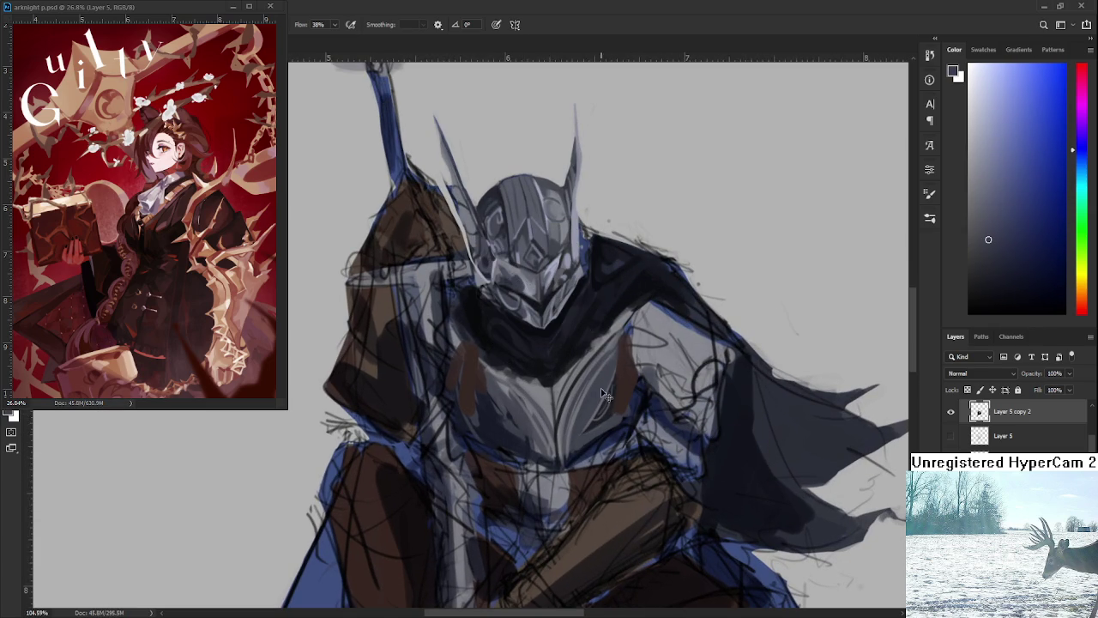
left_click(550, 271, "alt")
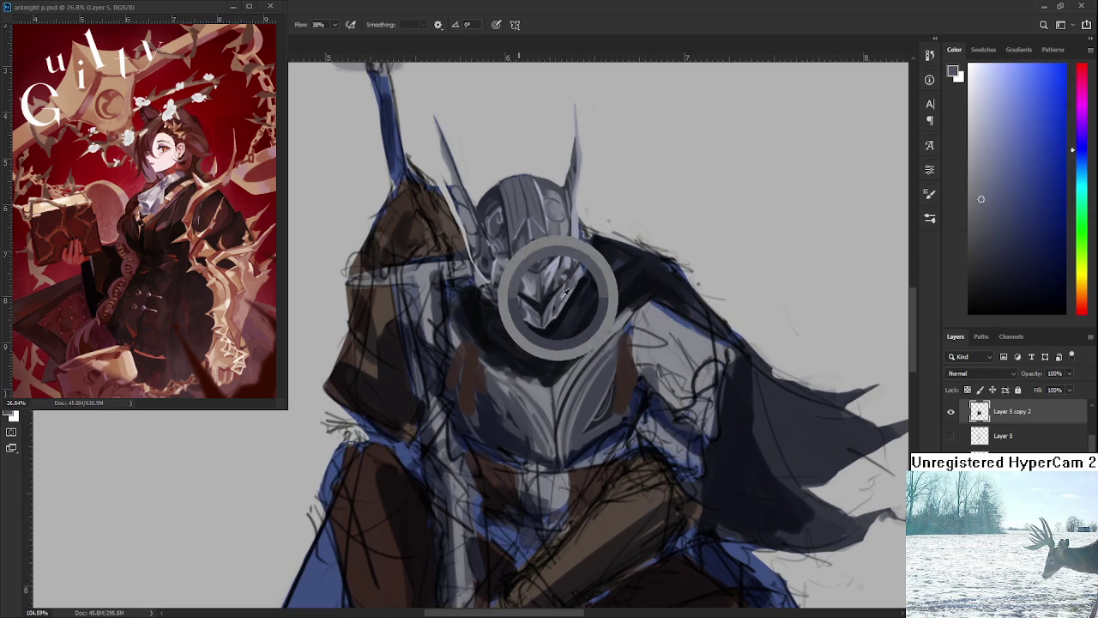
Sample alternating lighter and darker grey shades from the chest plate
left_click(599, 391, "alt")
left_click(601, 391, "alt")
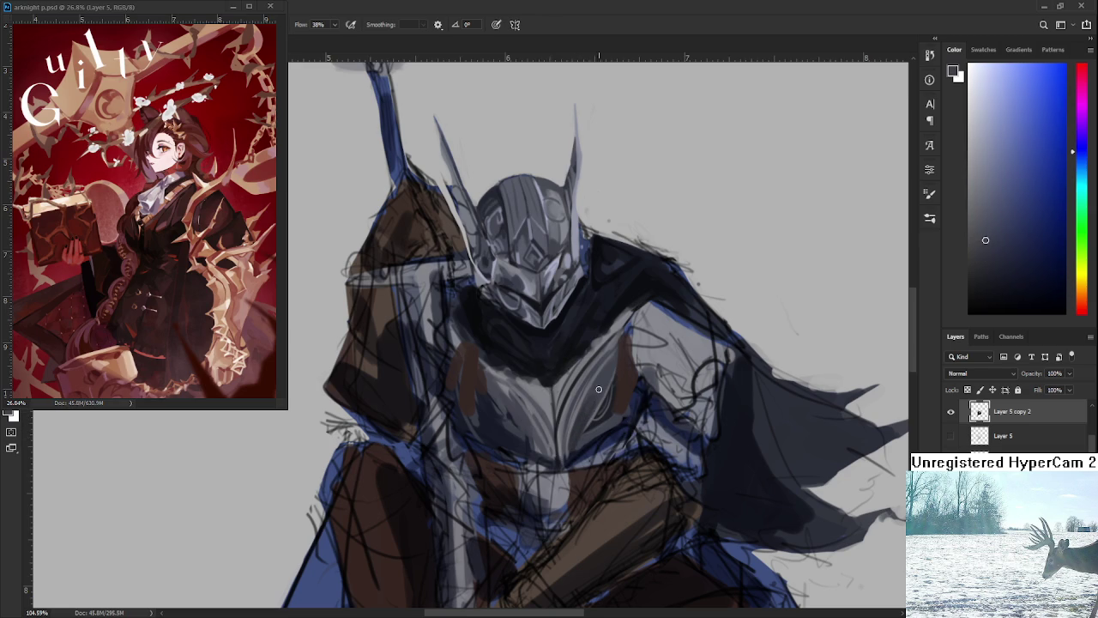
left_click(588, 412, "alt")
left_click(588, 400, "alt")
left_click(586, 405, "alt")
left_click_drag(586, 413, 587, 436)
left_click(598, 428, "alt")
mouse_move(592, 427)
left_mouse_down()
mouse_move(581, 433)
mouse_move(578, 418)
left_mouse_up()
scroll(637, 332, "down", 3)
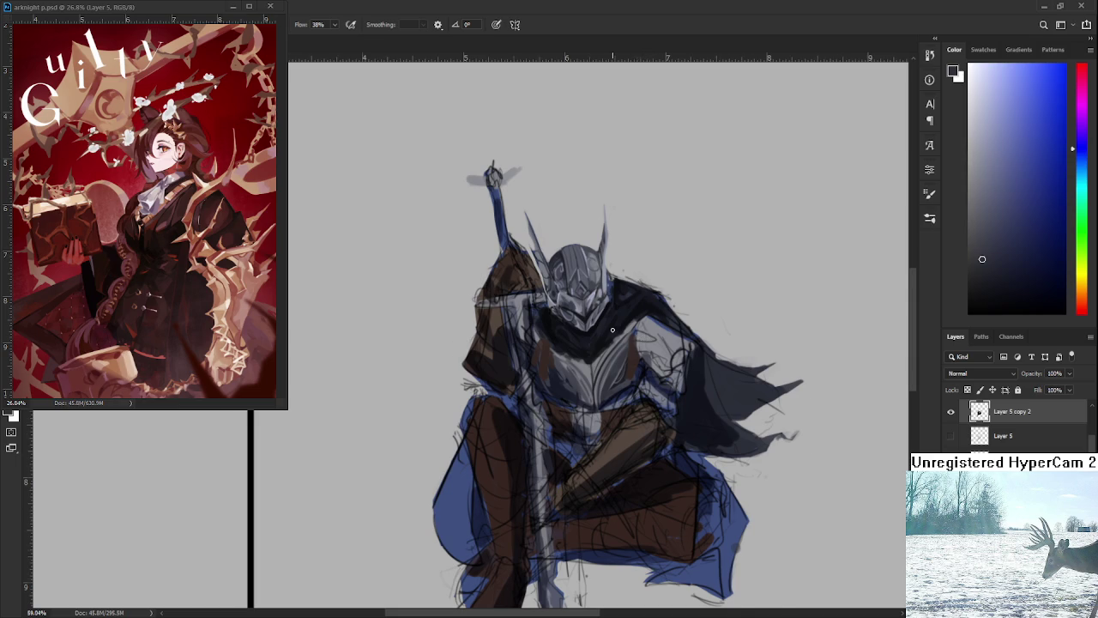
scroll(613, 330, "up", 2)
scroll(619, 376, "up", 2)
left_click(577, 459, "alt")
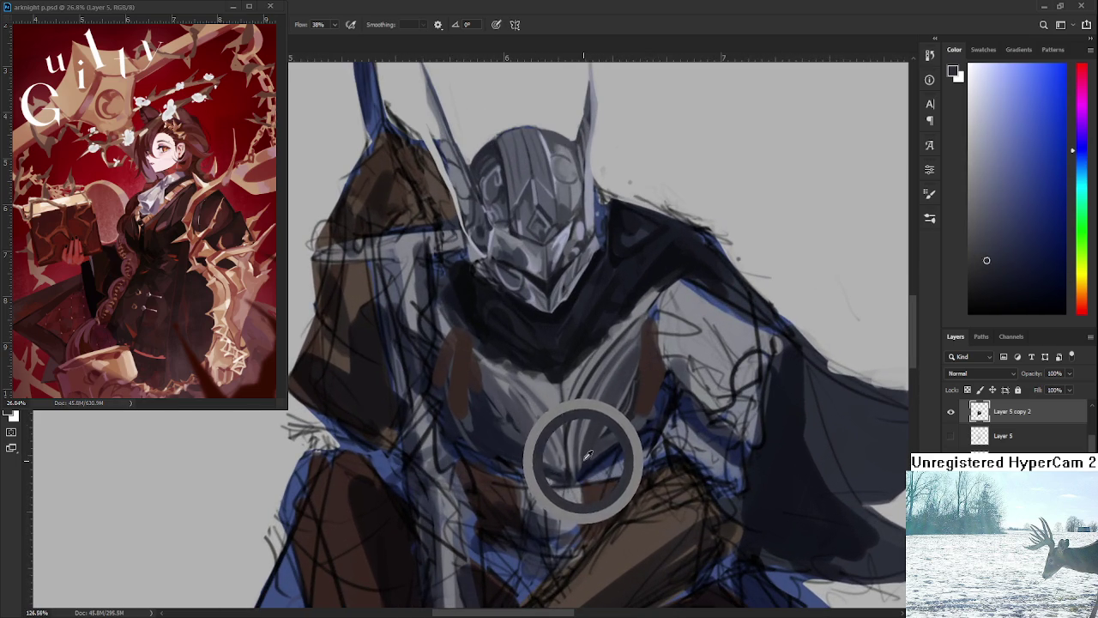
left_click_drag(587, 457, 587, 442)
left_click(590, 449, "alt")
left_click(589, 454, "alt")
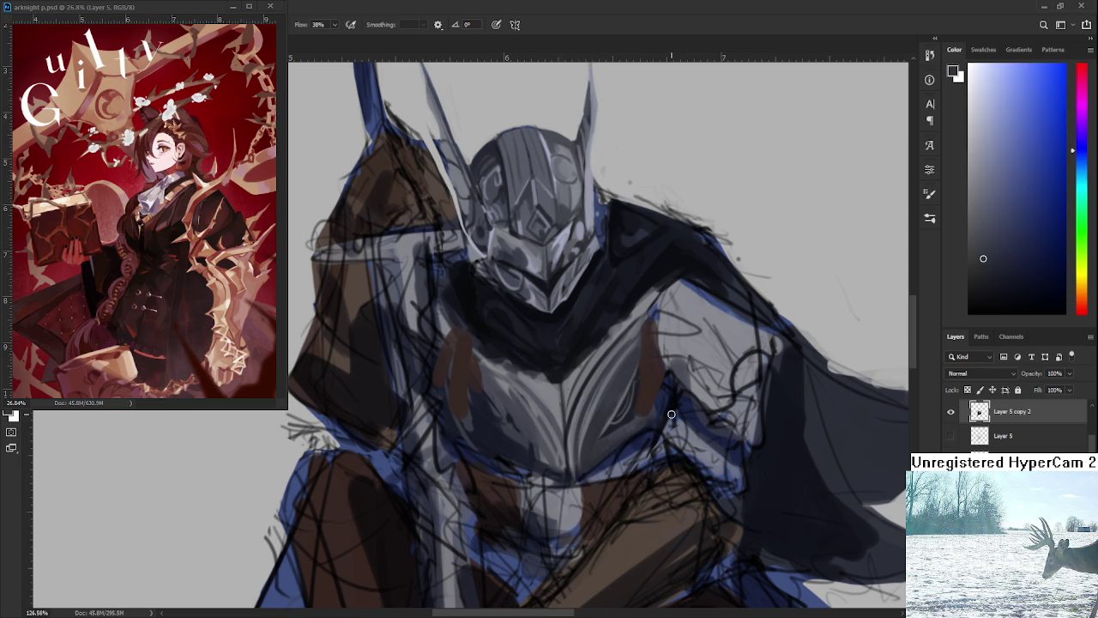
scroll(640, 408, "down", 3)
Sample dark and lighter blue-grey tones from the armour and helmet
scroll(640, 408, "up", 2)
left_click_drag(589, 361, 567, 333)
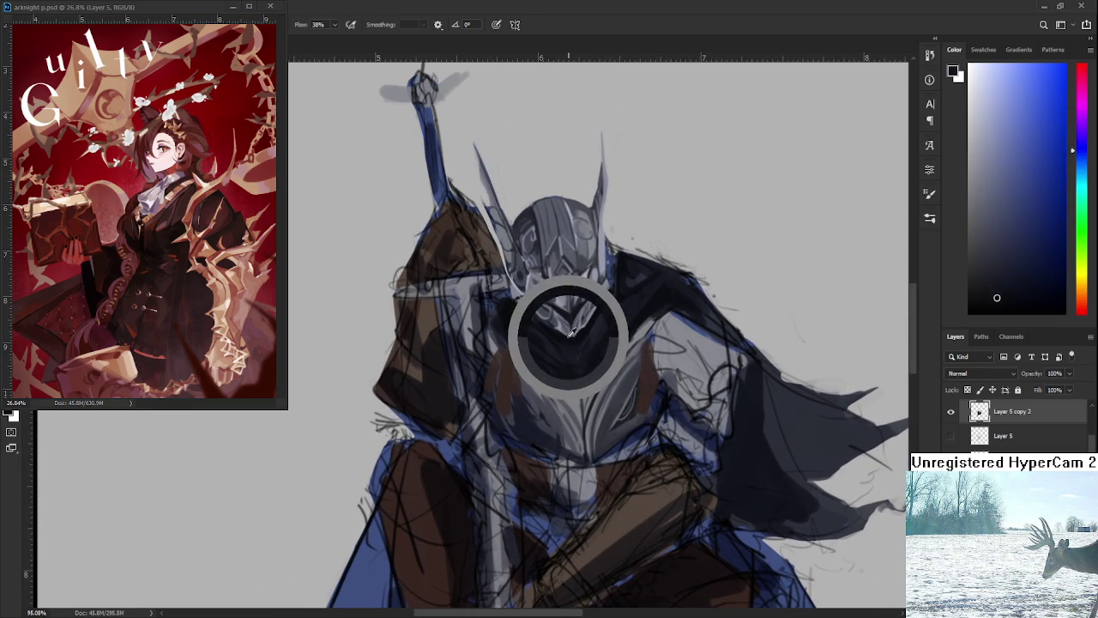
scroll(570, 419, "down", 2)
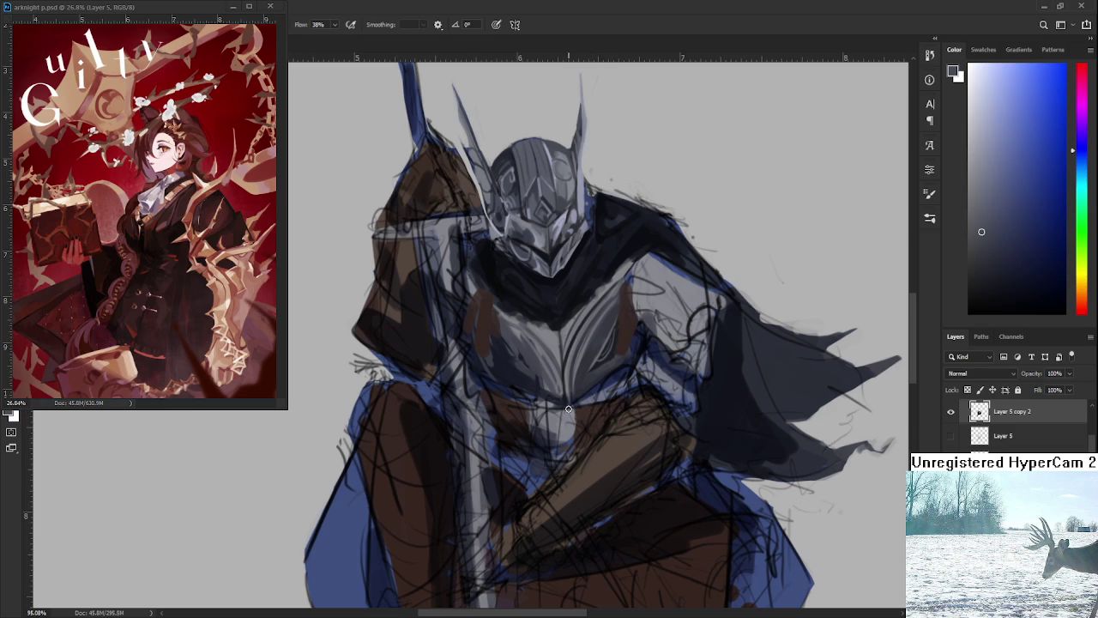
left_click_drag(549, 291, 563, 283)
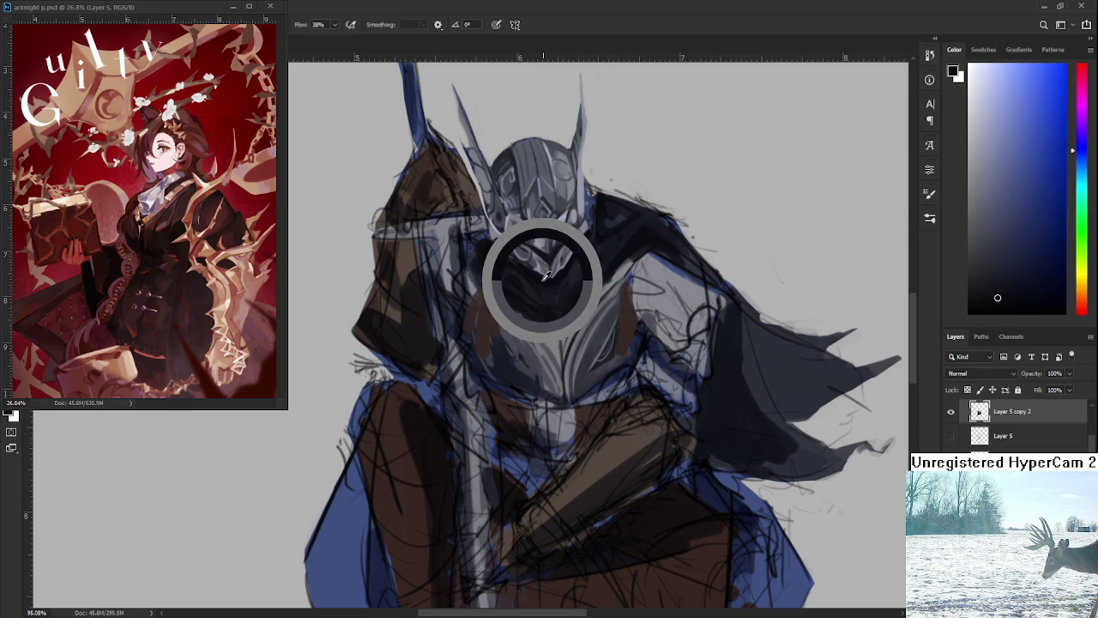
scroll(563, 283, "up", 3)
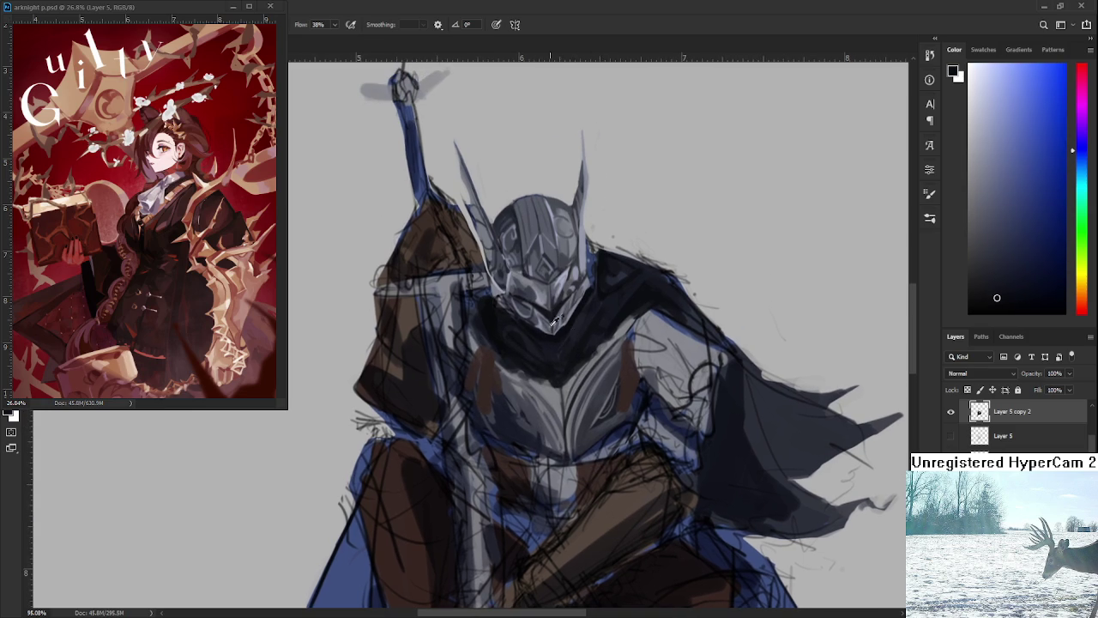
left_click_drag(564, 317, 546, 328)
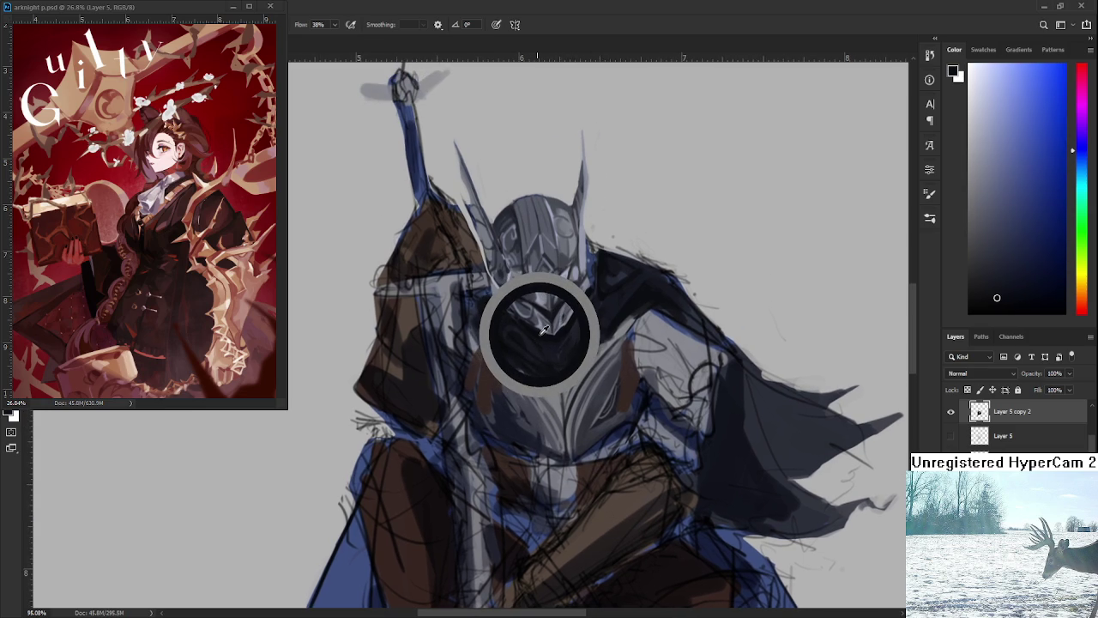
mouse_move(547, 328)
left_mouse_down()
mouse_move(548, 341)
mouse_move(577, 345)
mouse_move(529, 321)
mouse_move(555, 358)
left_mouse_up()
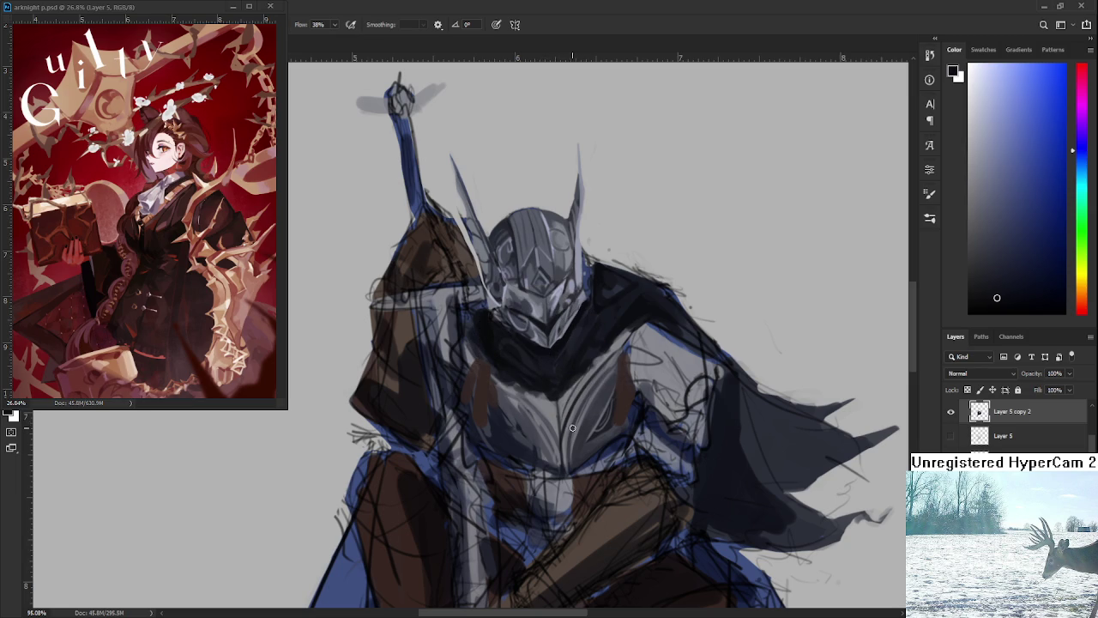
Recentre on the chest and fine-tune a lighter grey sampled near its lower edge
left_click_drag(558, 435, 583, 436)
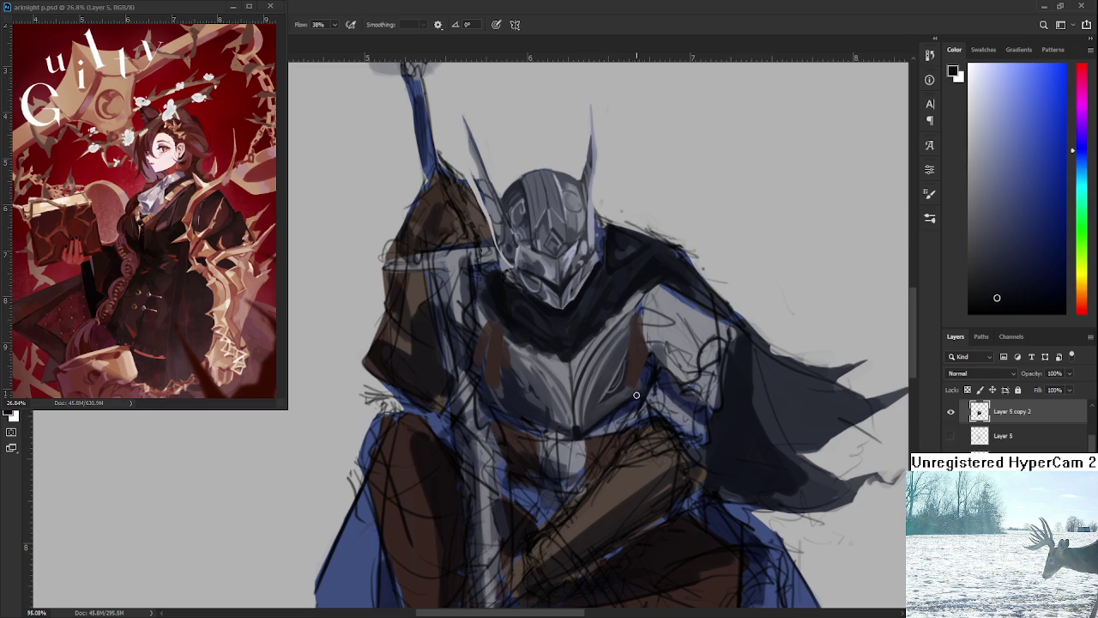
left_click_drag(648, 390, 598, 427)
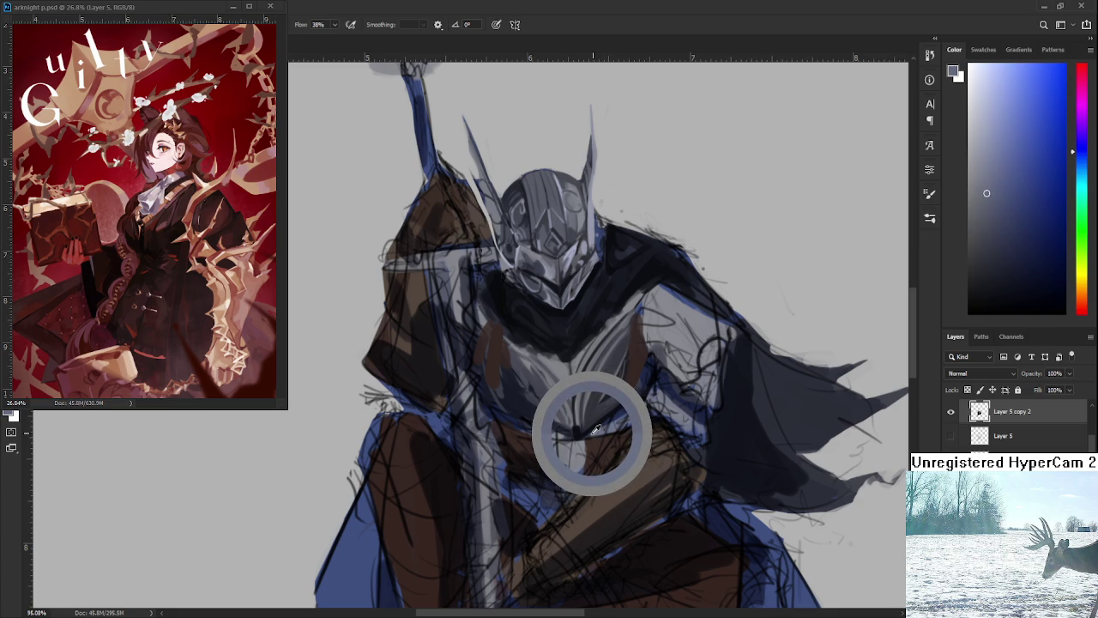
left_click(595, 433, "alt")
left_click_drag(599, 429, 597, 429)
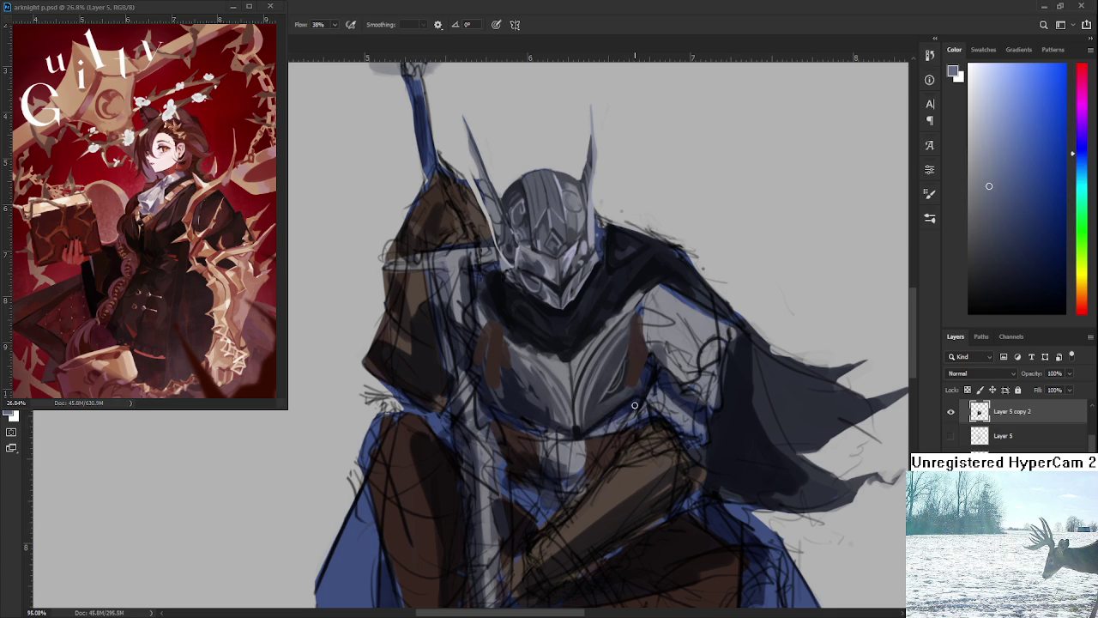
Sample several greys from the right side of the chest armour
left_click(591, 424, "alt")
left_click(616, 417, "alt")
left_click(647, 388, "alt")
left_click_drag(655, 368, 658, 378)
left_click(655, 384, "alt")
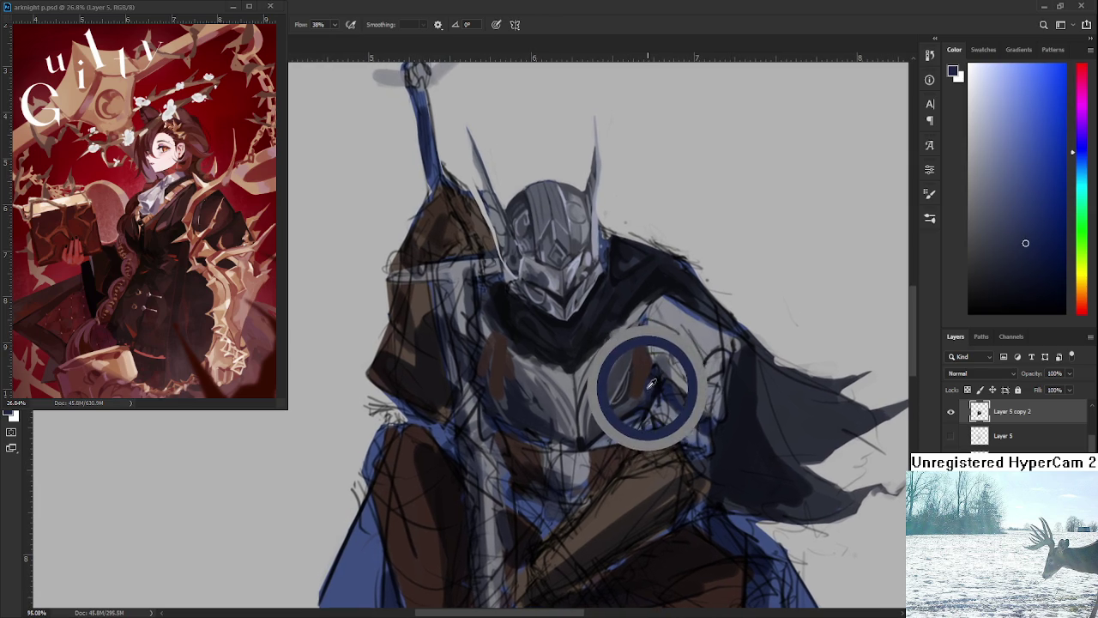
left_click(653, 392, "alt")
left_click(626, 392, "alt")
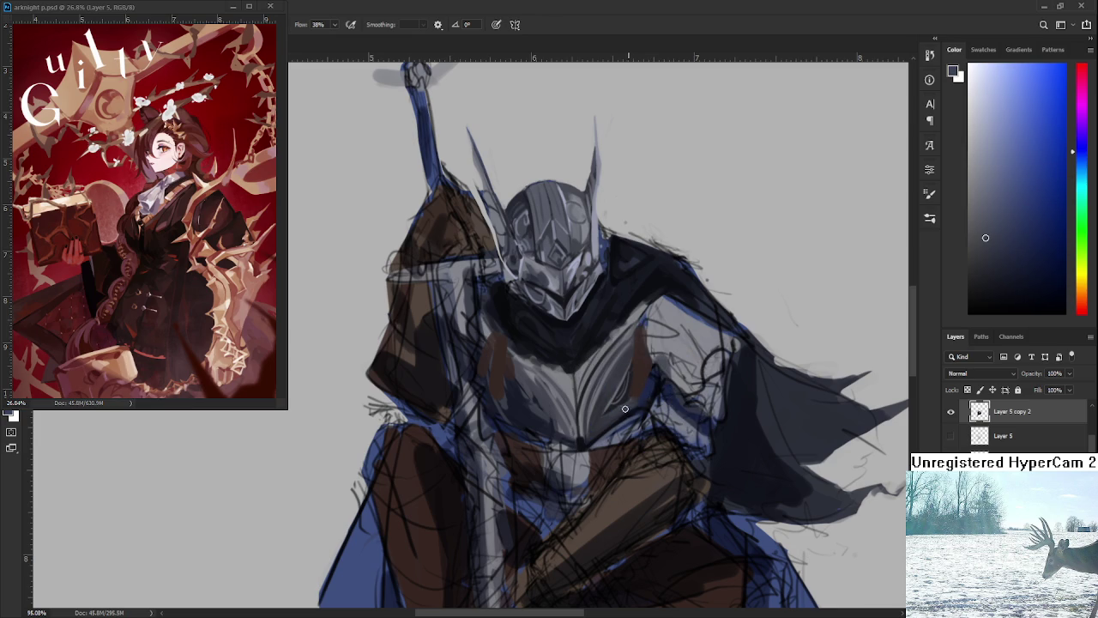
Sample colours across the chest armour, ending on a dark shade
left_click(634, 400, "alt")
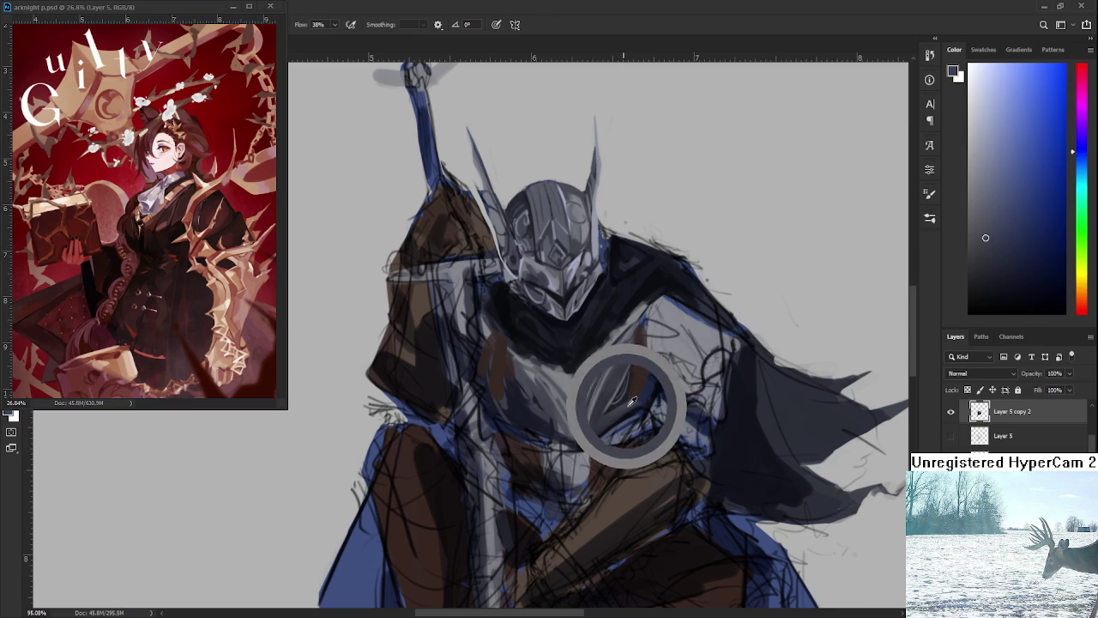
left_click(632, 402, "alt")
left_click_drag(631, 402, 575, 383, "alt")
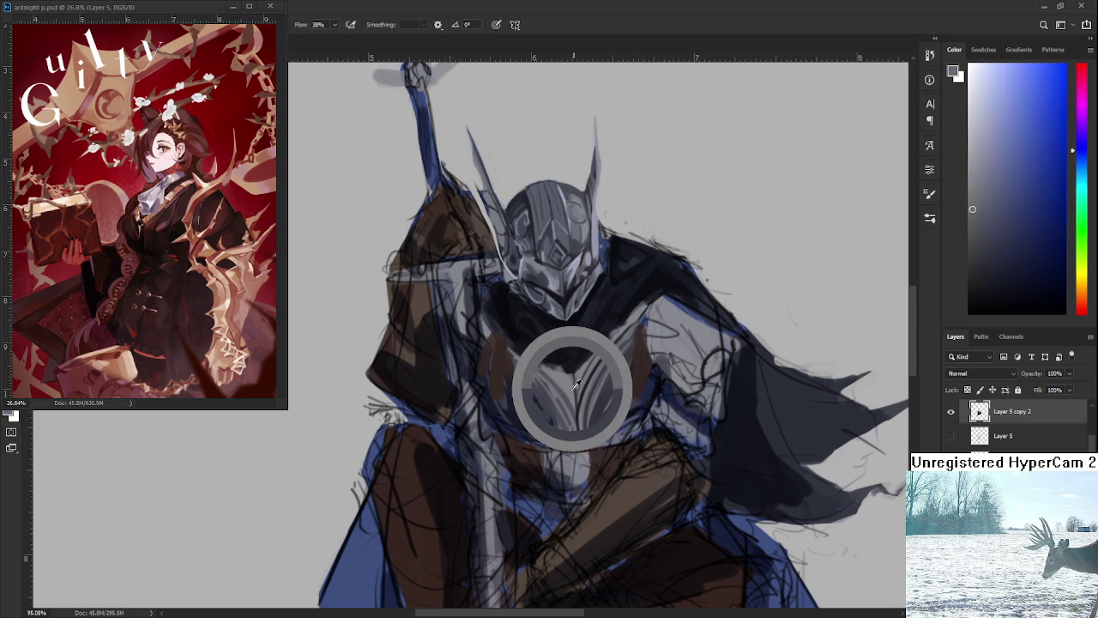
mouse_move(578, 383)
left_mouse_down("alt")
mouse_move(562, 318)
mouse_move(562, 354)
left_mouse_up("alt")
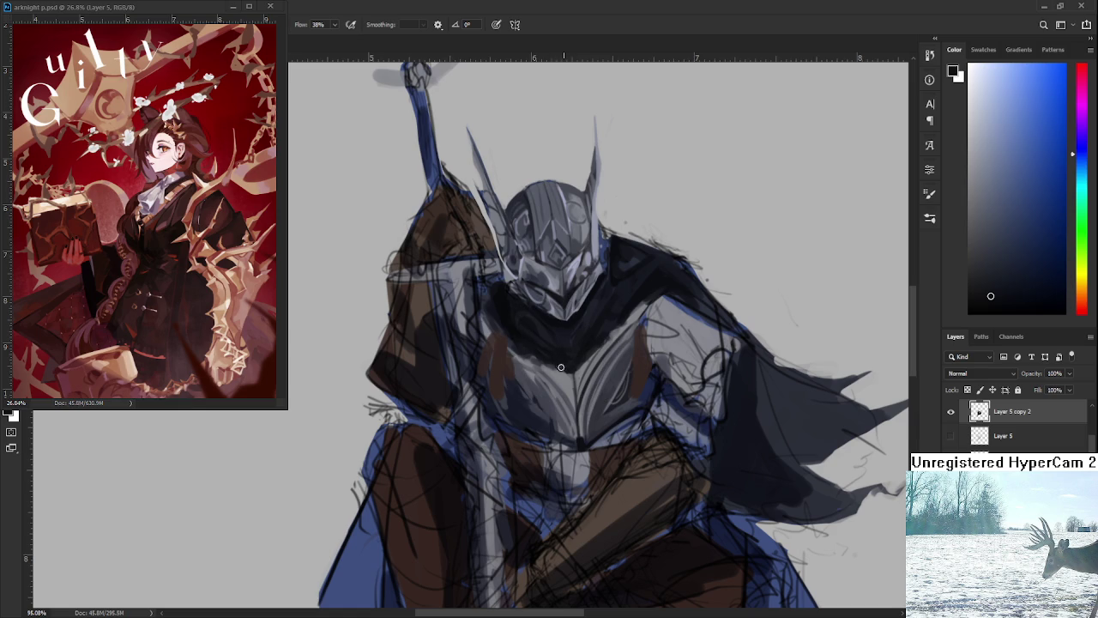
left_click(561, 366, "alt")
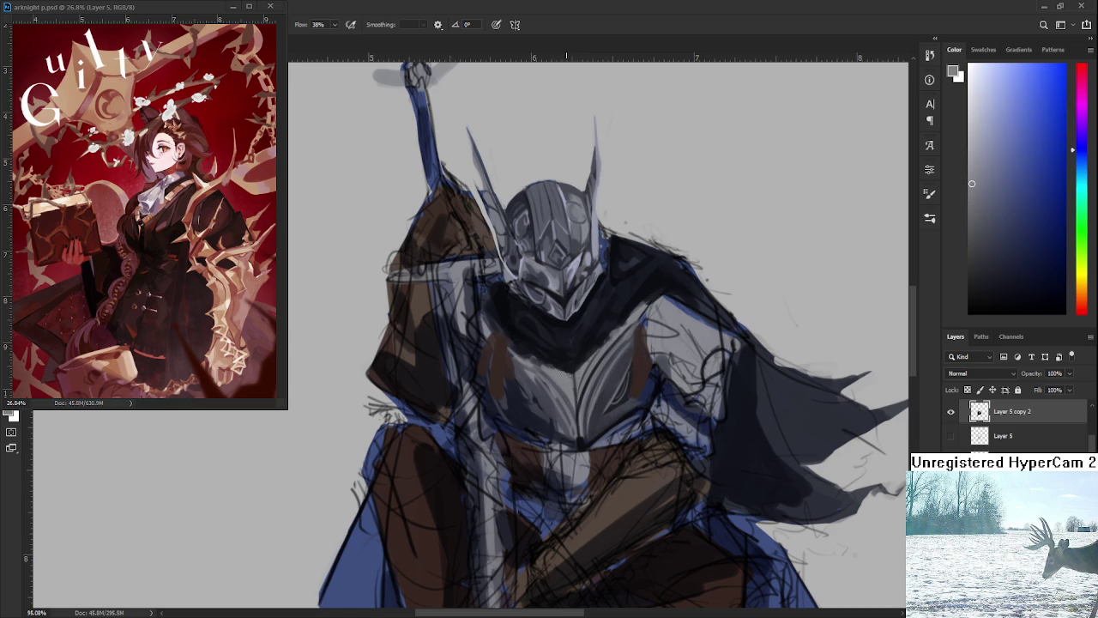
left_click(559, 371, "alt")
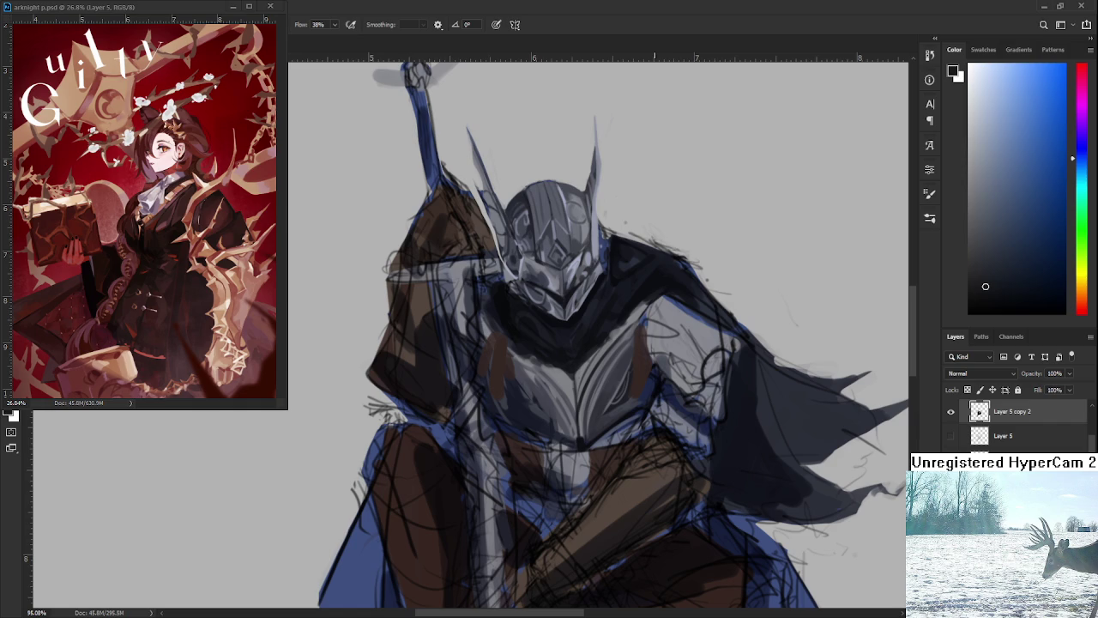
scroll(635, 354, "down", 3)
Zoom in on the knight and sample a grey from the chest armour
scroll(635, 354, "down", 2)
scroll(634, 354, "up", 1)
scroll(635, 354, "up", 4)
scroll(635, 354, "up", 2)
left_click(637, 390, "alt")
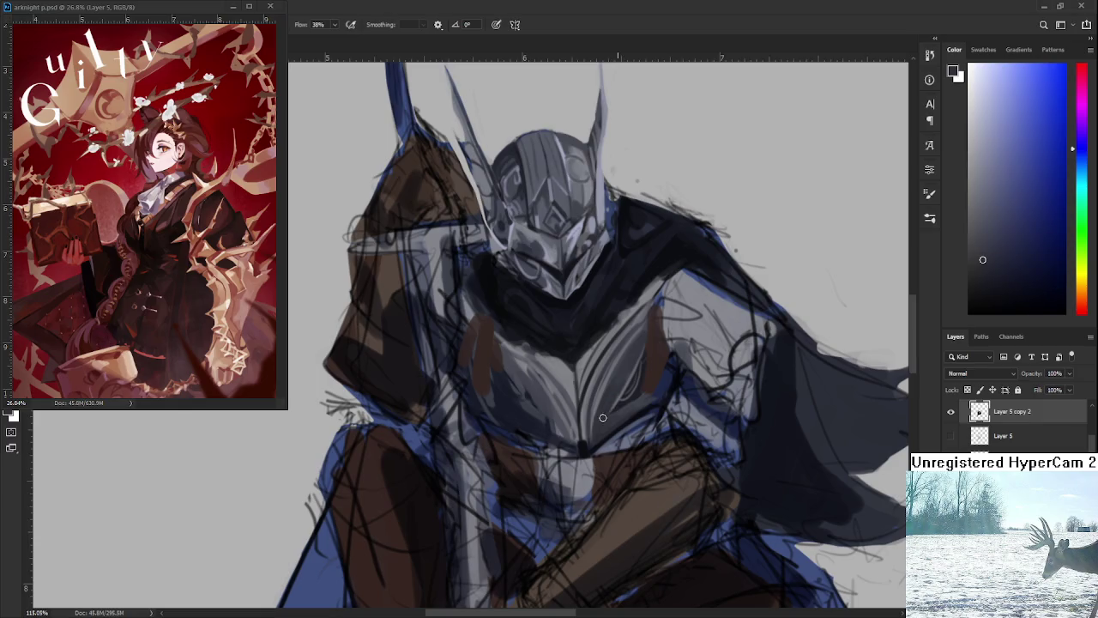
Pick a lighter armour grey and paint a stroke over the chest and belly
scroll(621, 389, "down", 3)
scroll(628, 379, "up", 3)
scroll(601, 399, "down", 3)
scroll(598, 442, "up", 3)
scroll(601, 419, "down", 3)
scroll(599, 415, "up", 3)
scroll(628, 360, "down", 3)
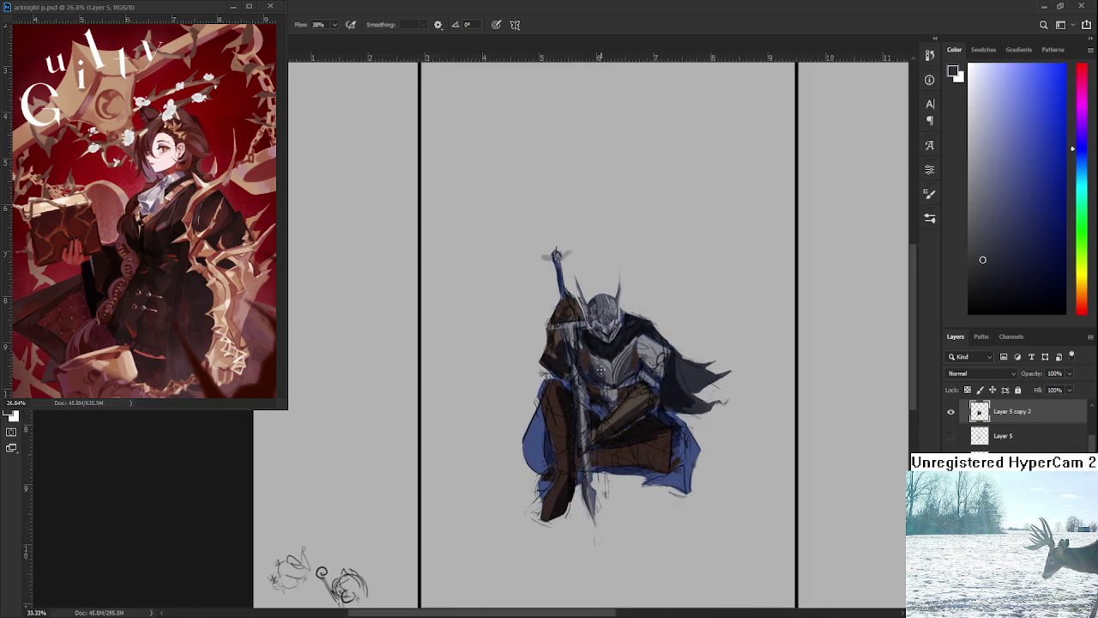
scroll(611, 367, "up", 3)
left_click(611, 363, "alt")
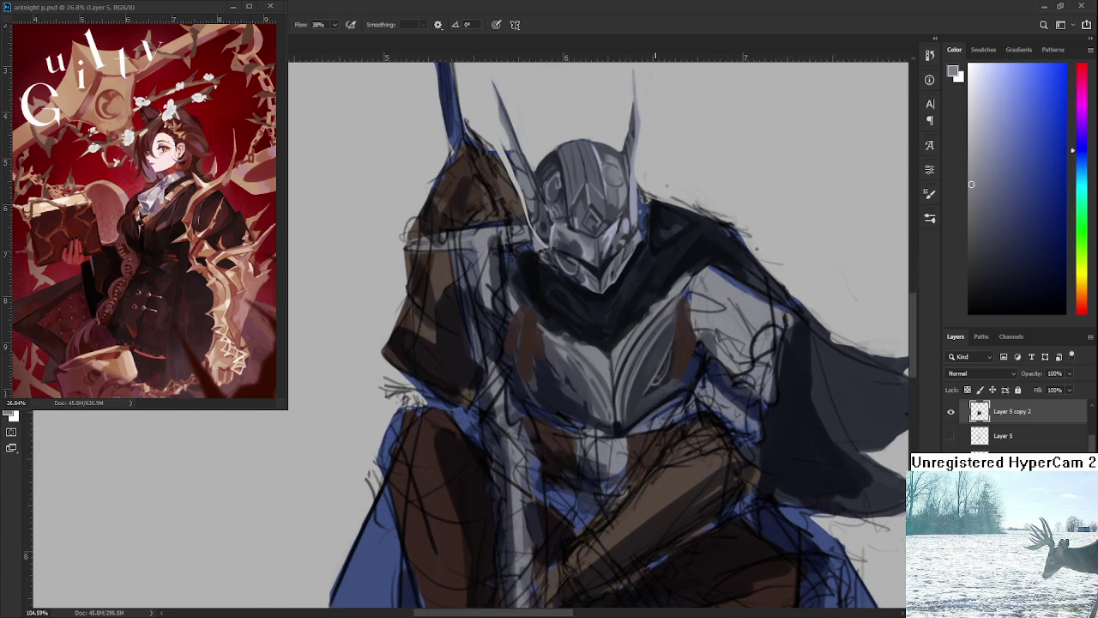
left_click_drag(632, 380, 635, 405)
Sample darker greys from the chest armour
left_click(634, 400, "alt")
left_click(636, 395, "alt")
left_click(667, 381, "alt")
Sample a lighter chest grey and paint it over the dark blue streak
left_click(649, 365, "alt")
left_click(647, 369, "alt")
left_click(661, 355, "alt")
left_click(634, 397, "alt")
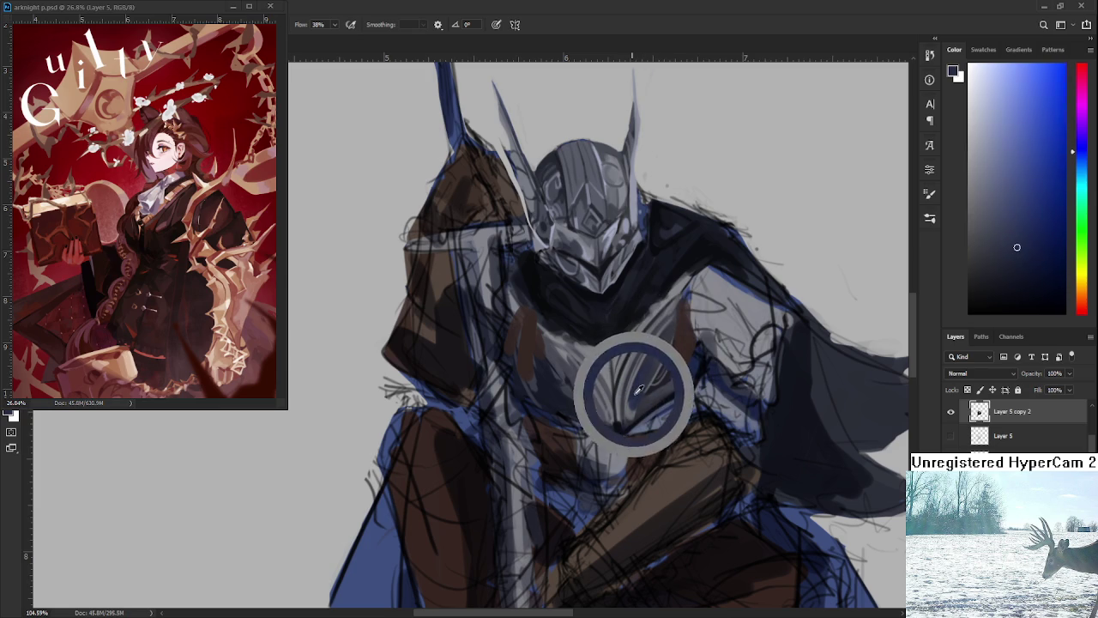
left_click(633, 400, "alt")
left_click(622, 412, "alt")
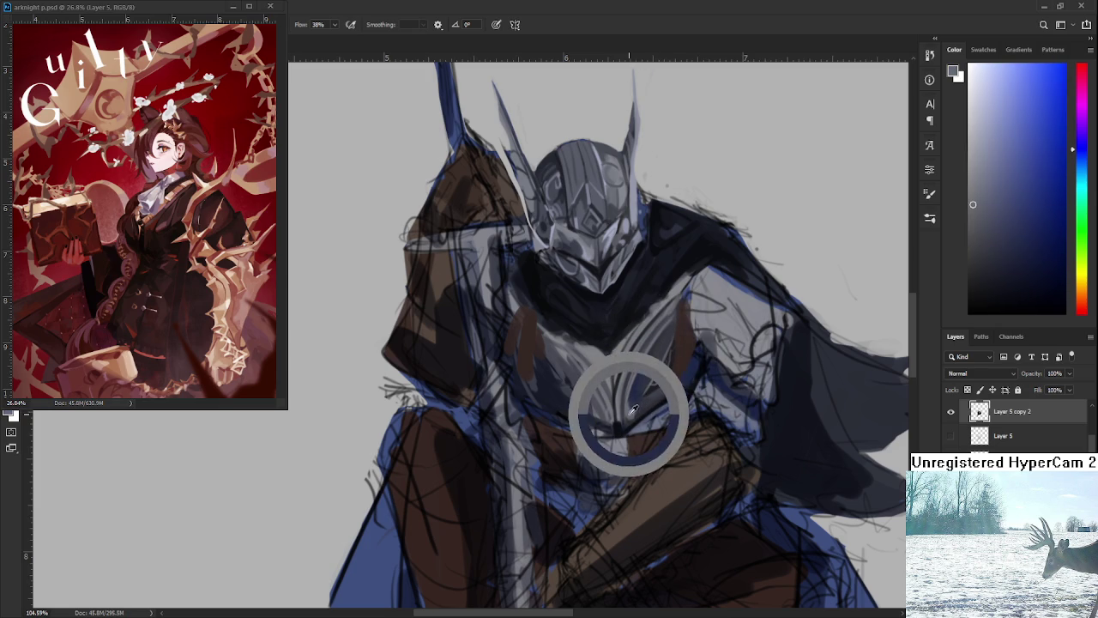
left_click_drag(656, 346, 632, 395)
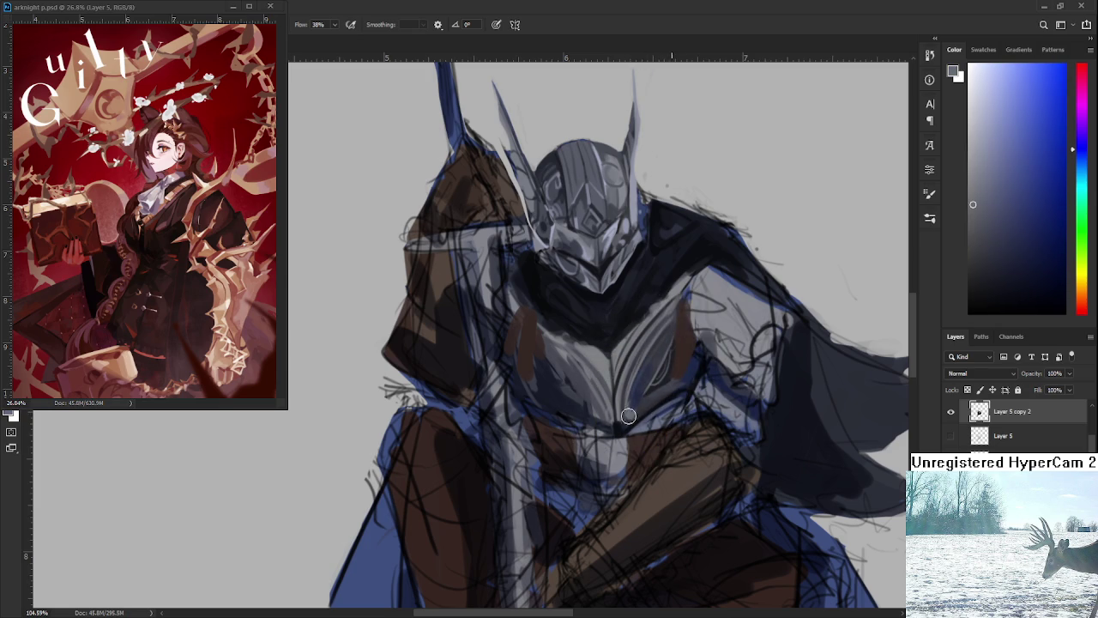
Pick a darker grey and add a dark curved stroke on the shoulder plate
left_click(627, 396, "alt")
left_click(642, 400, "alt")
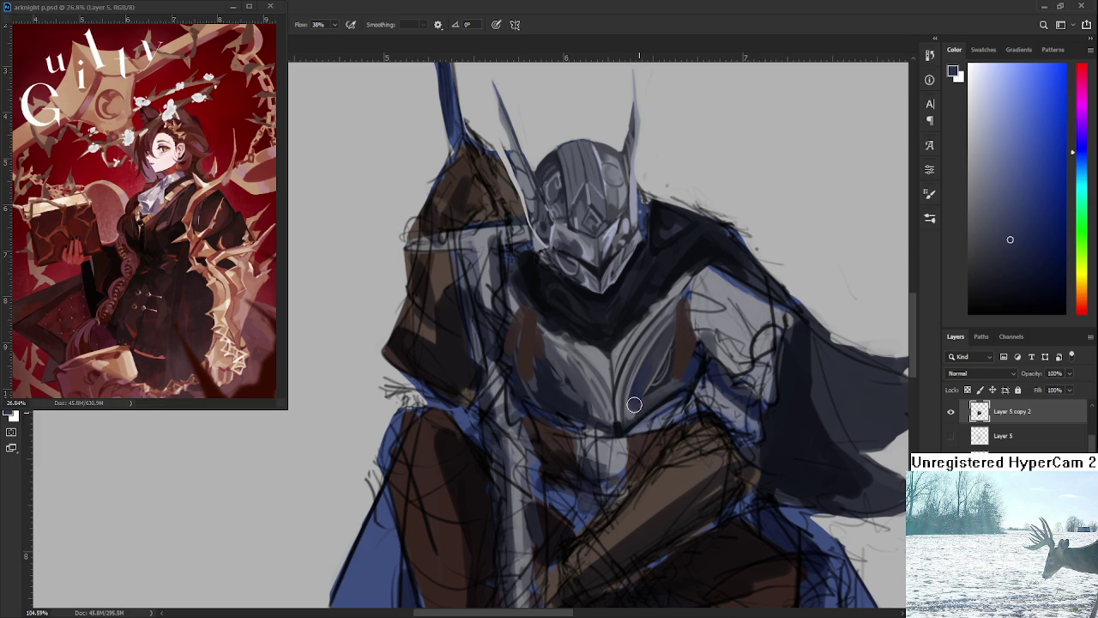
left_click(655, 398, "alt")
left_click_drag(674, 380, 655, 448)
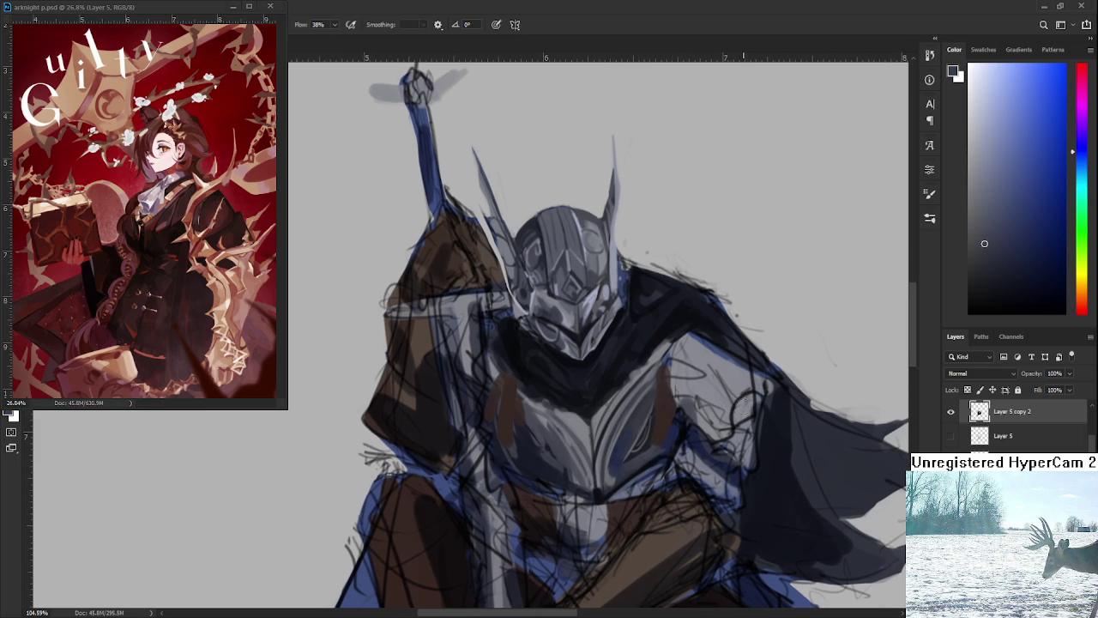
left_click_drag(736, 391, 725, 398)
Sample darker shades across the chest armour
left_click(634, 421, "alt")
left_click(630, 443, "alt")
left_click(639, 403, "alt")
left_click_drag(628, 414, 603, 410)
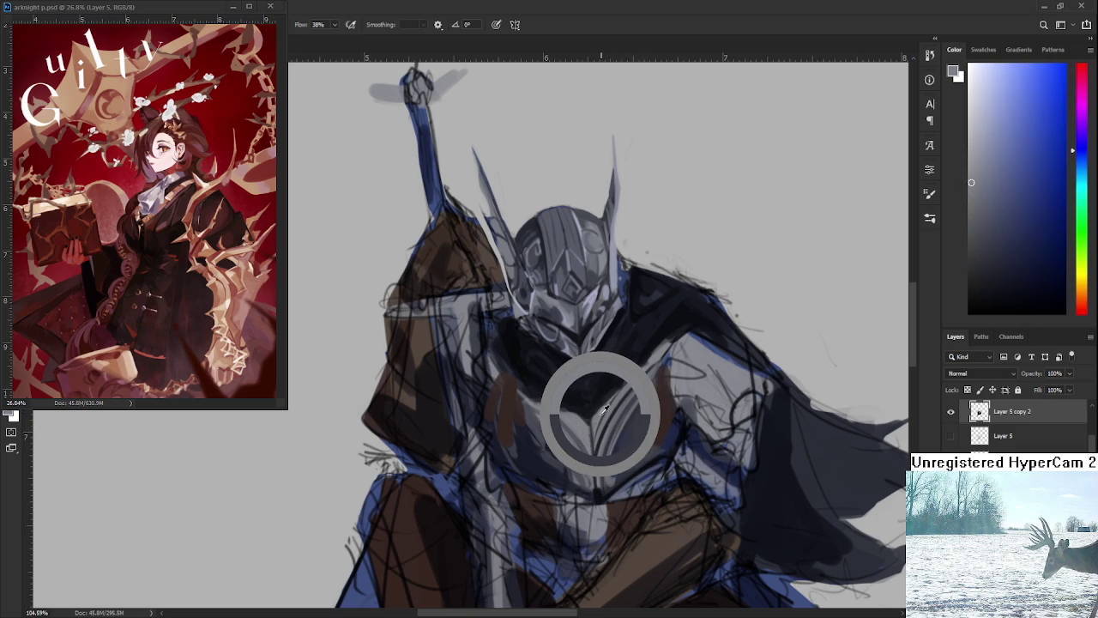
left_click_drag(604, 411, 605, 397)
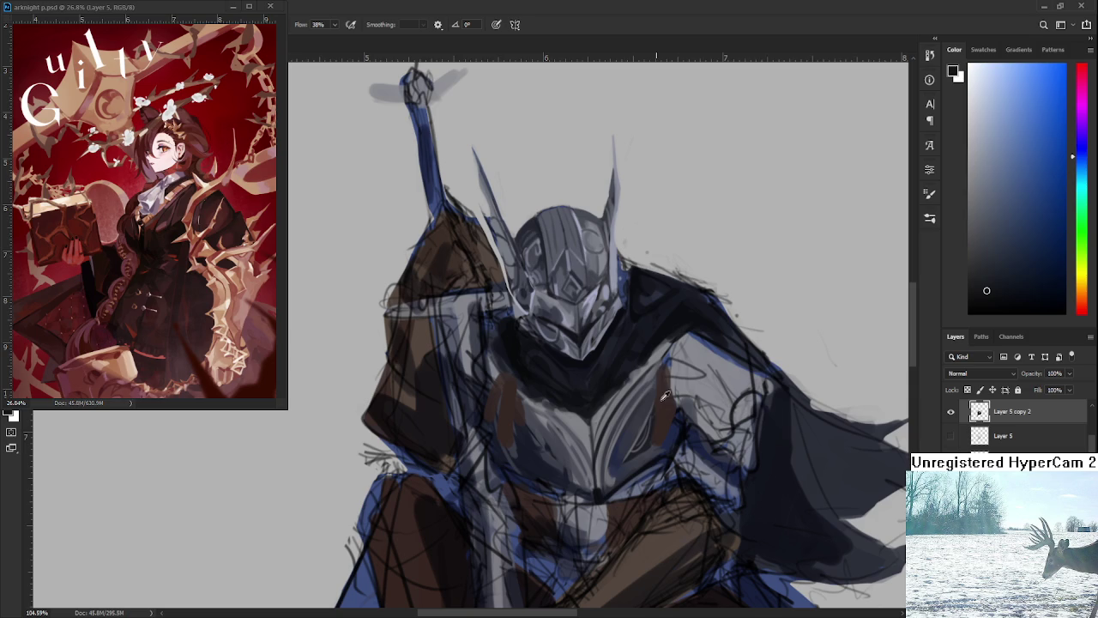
scroll(738, 494, "down", 4)
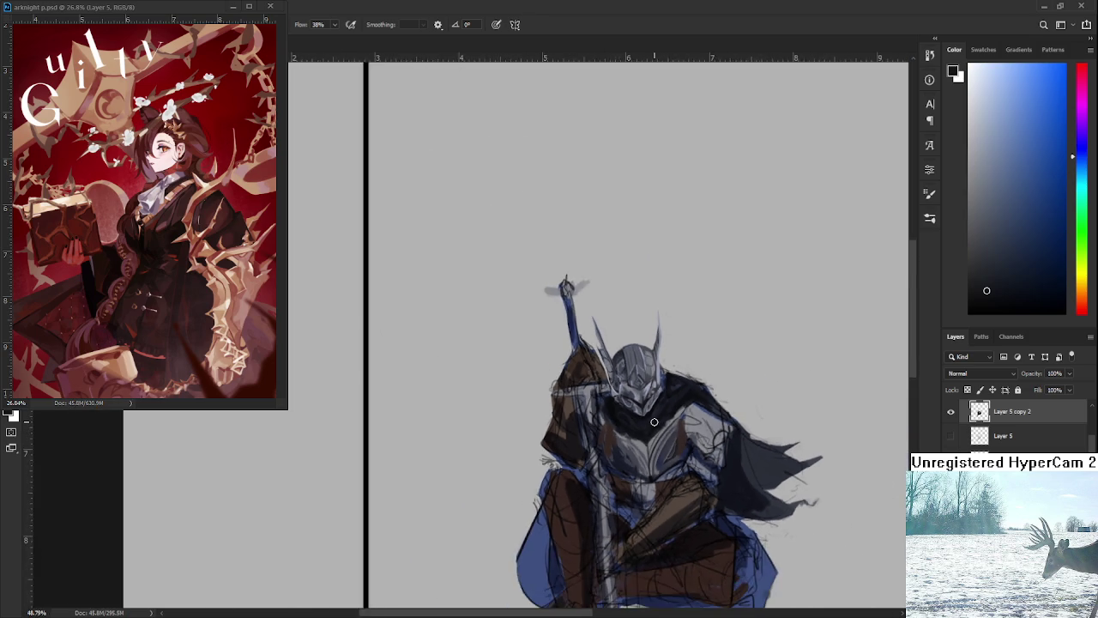
Reframe the view and sample greys from the upper chest armour
scroll(653, 440, "up", 5)
left_click_drag(603, 492, 592, 460)
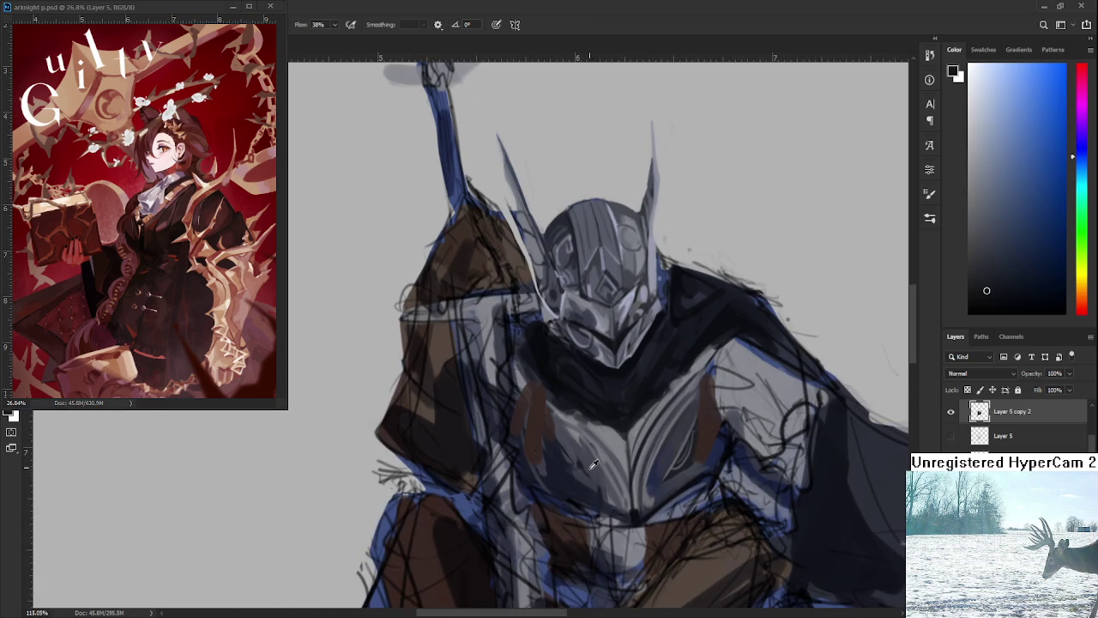
left_click(571, 463, "alt")
left_click(567, 449, "alt")
left_click(583, 484, "alt")
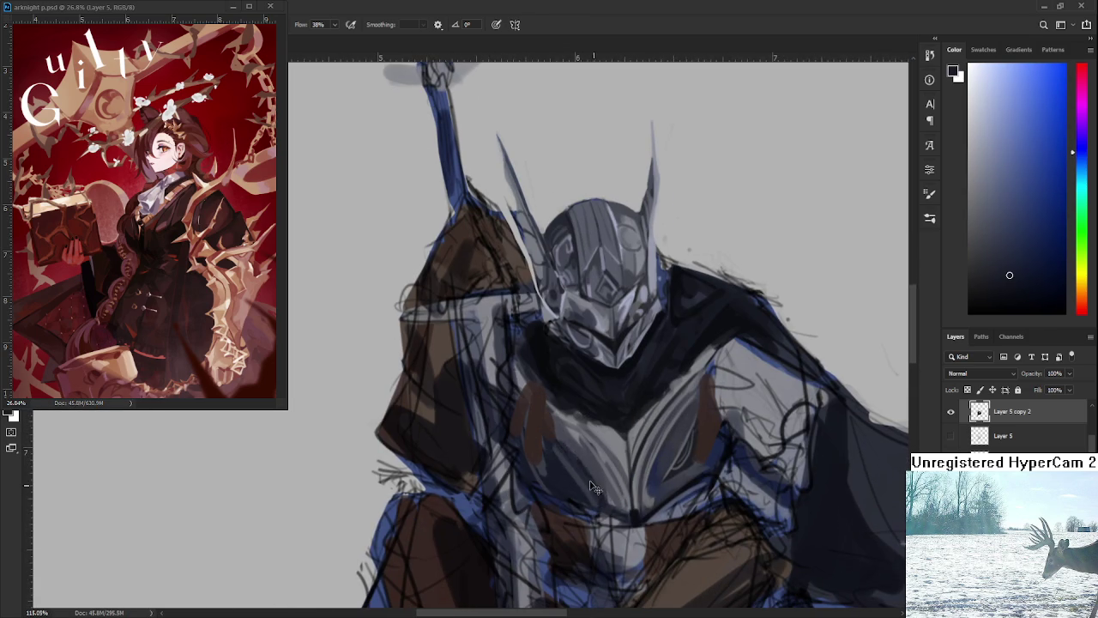
left_click(561, 447, "alt")
left_click(581, 441, "alt")
left_click(558, 444, "alt")
Compare lighter and darker armour greys sampled across the chest
left_click(589, 479, "alt")
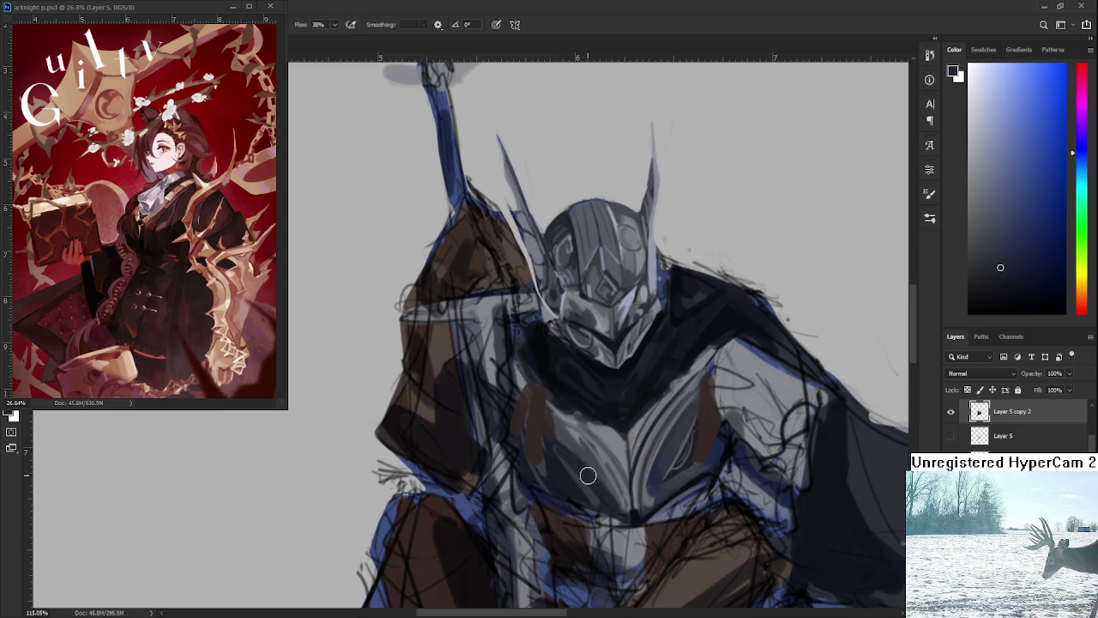
left_click(582, 484, "alt")
left_click(556, 476, "alt")
left_click(574, 473, "alt")
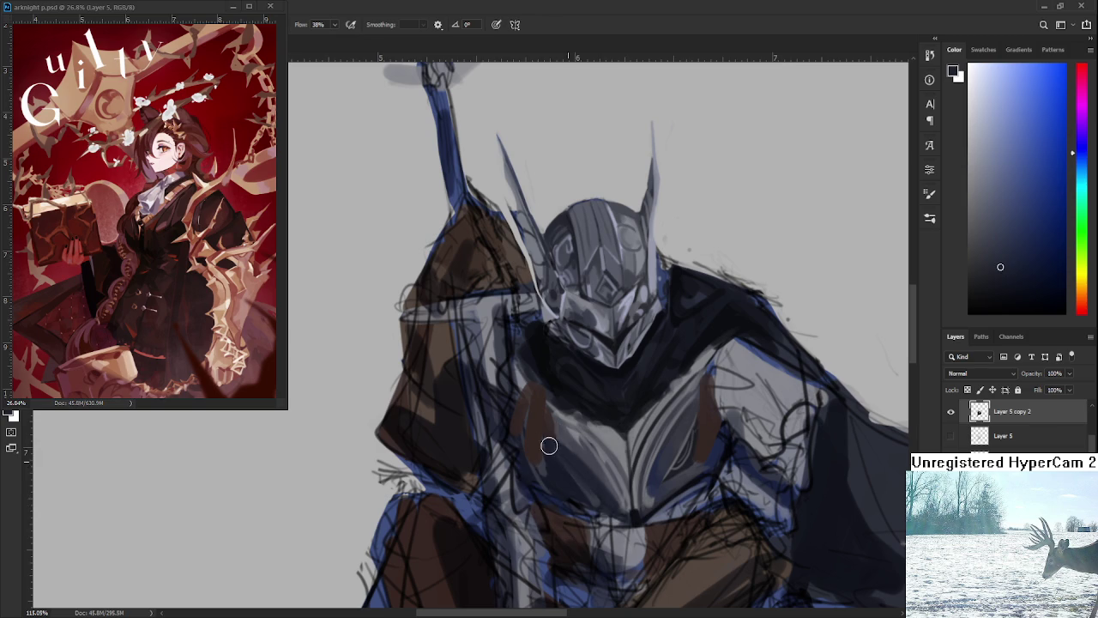
left_click(598, 472, "alt")
left_click_drag(623, 507, 609, 498)
Sample light and darker chest greys, fine-tuning the chosen shade
left_click(607, 450, "alt")
left_click(576, 426, "alt")
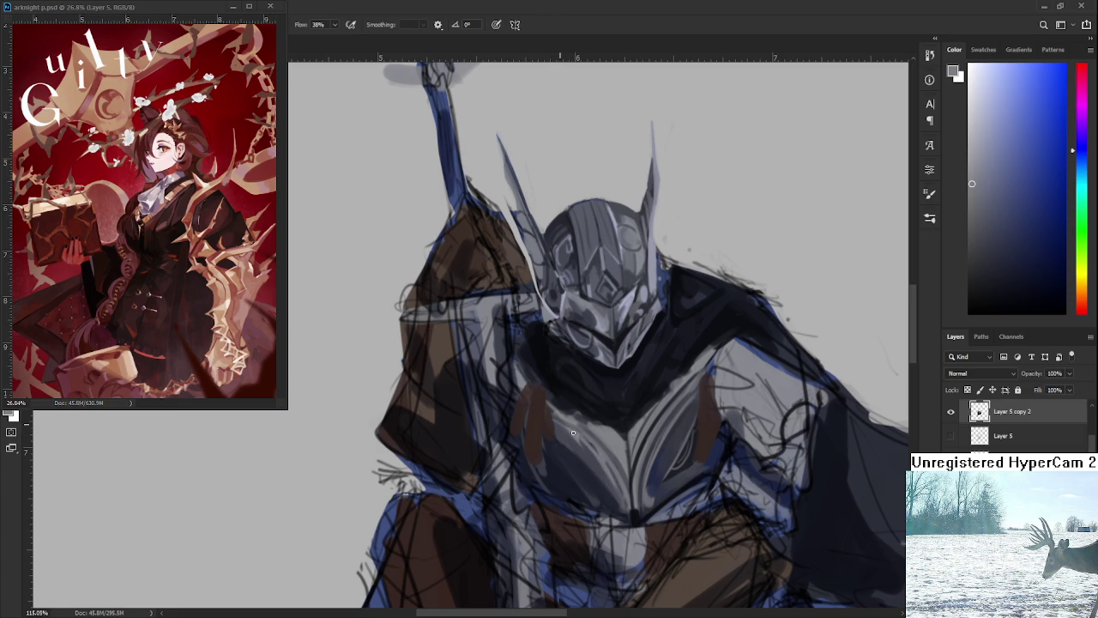
left_click(582, 451, "alt")
left_click(574, 440, "alt")
left_click(572, 435, "alt")
left_click(603, 454, "alt")
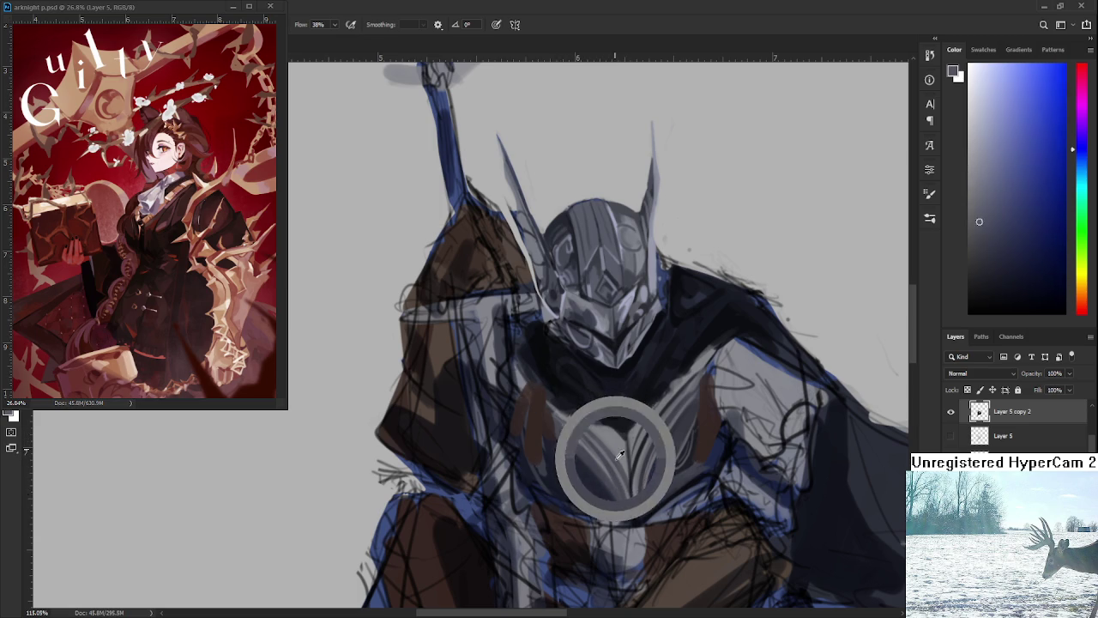
left_click(627, 473, "alt")
left_click(625, 457, "alt")
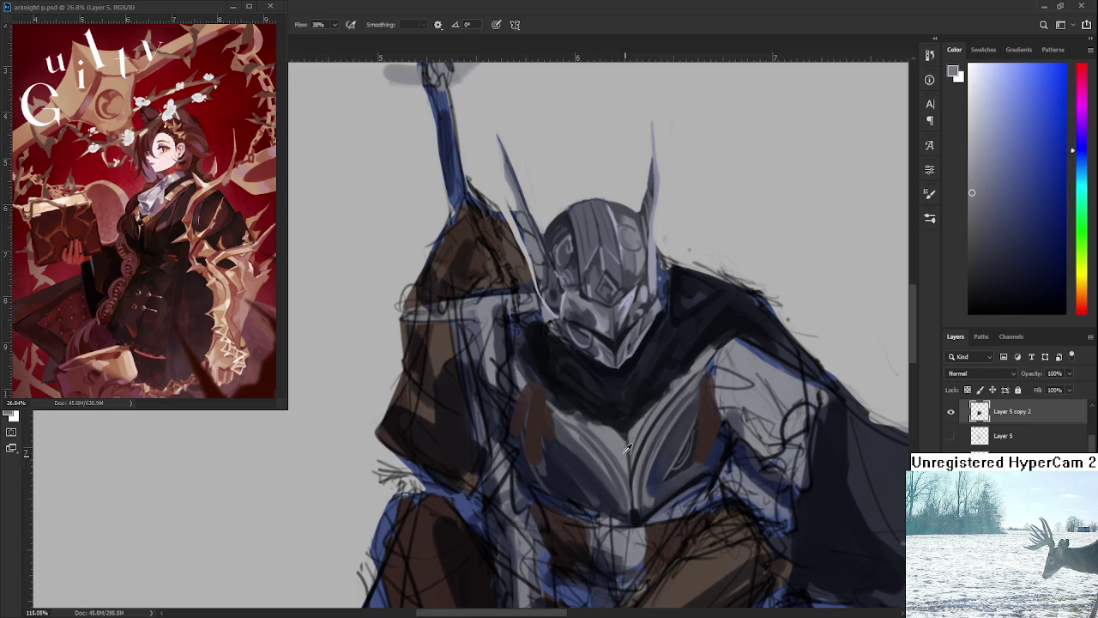
left_click(633, 456, "alt")
Pan up-left, sample chest greys and darken the shadow on the left chest plate
scroll(625, 457, "down", 5)
scroll(623, 474, "up", 6)
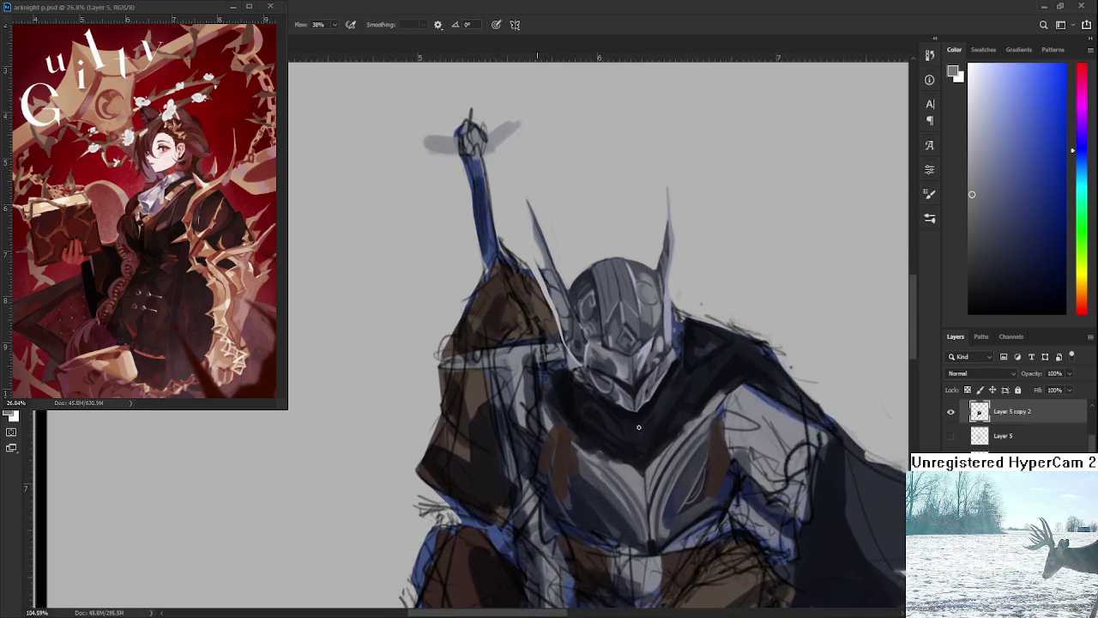
left_click_drag(624, 474, 596, 418)
left_click(587, 490, "alt")
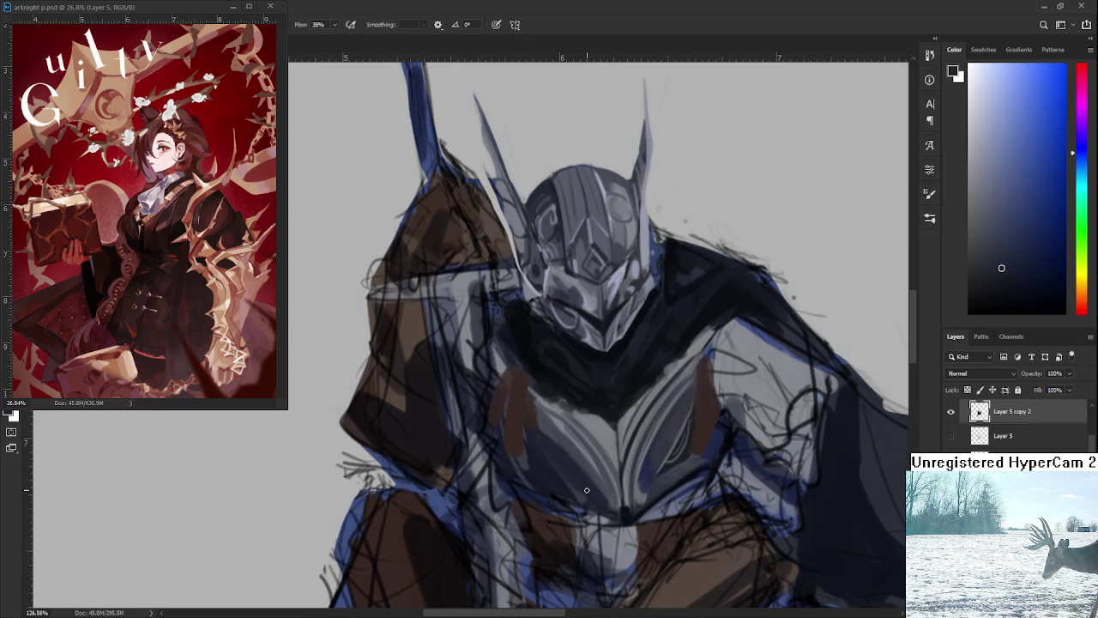
left_click(676, 466, "alt")
left_click(550, 470, "alt")
left_click(534, 469, "alt")
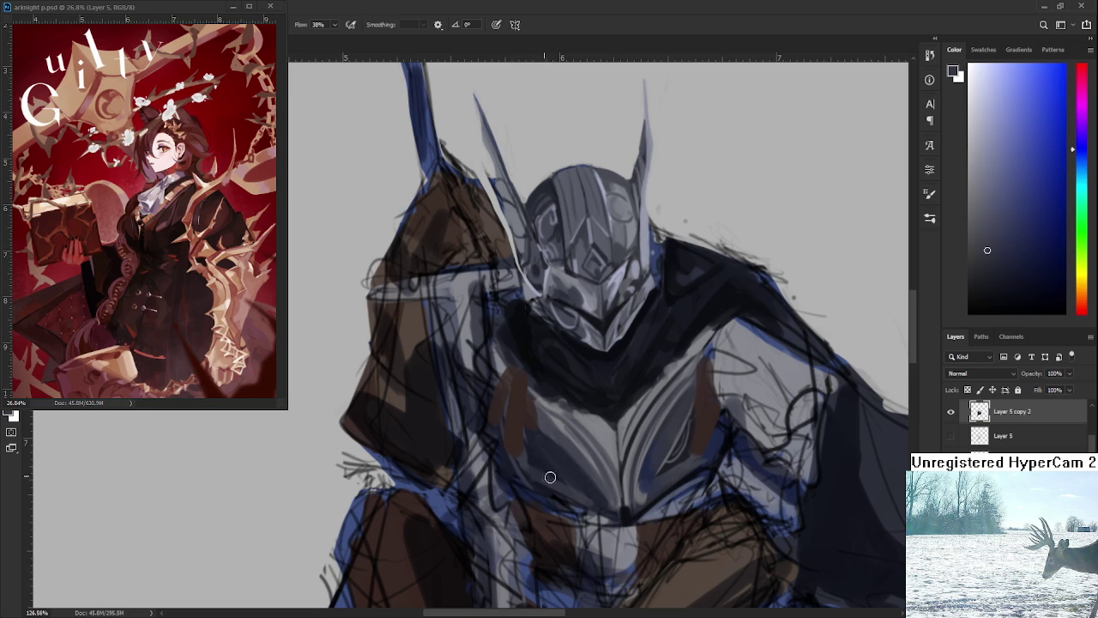
left_click(583, 502, "alt")
left_click_drag(685, 440, 686, 452, "alt")
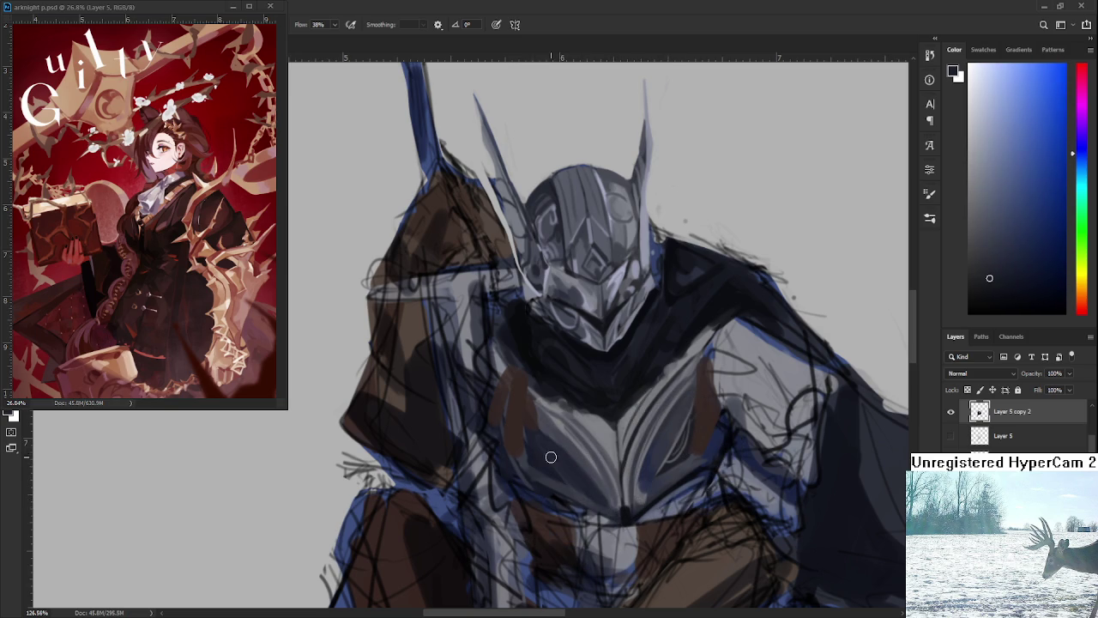
left_click(577, 386, "alt")
left_click_drag(543, 441, 559, 458)
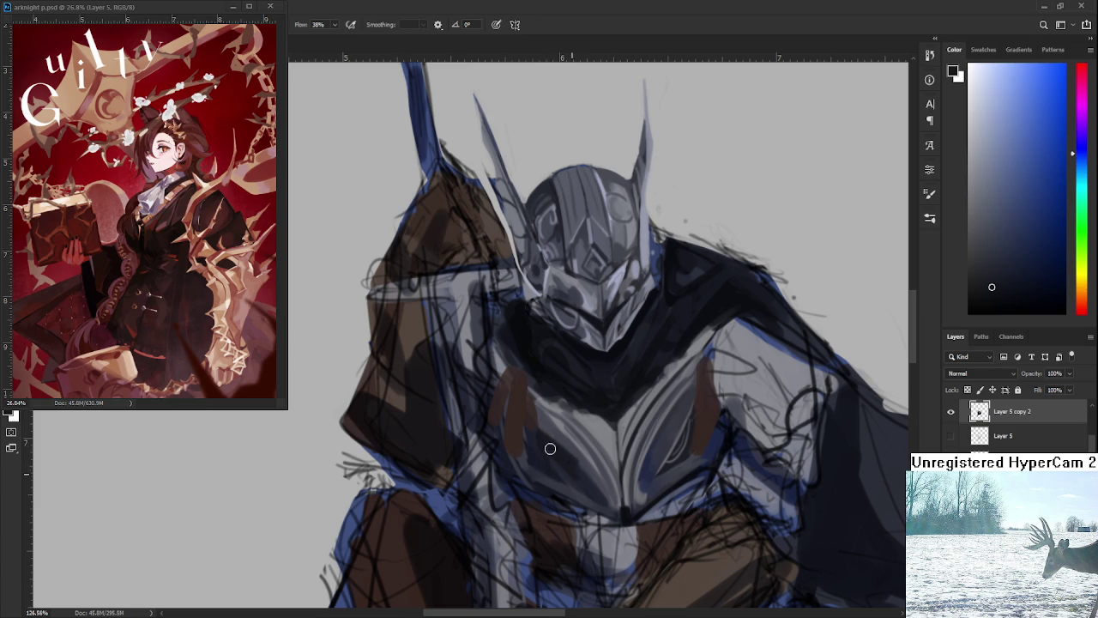
Sample several chest tones, ending on a lighter grey foreground colour
left_click(564, 442, "alt")
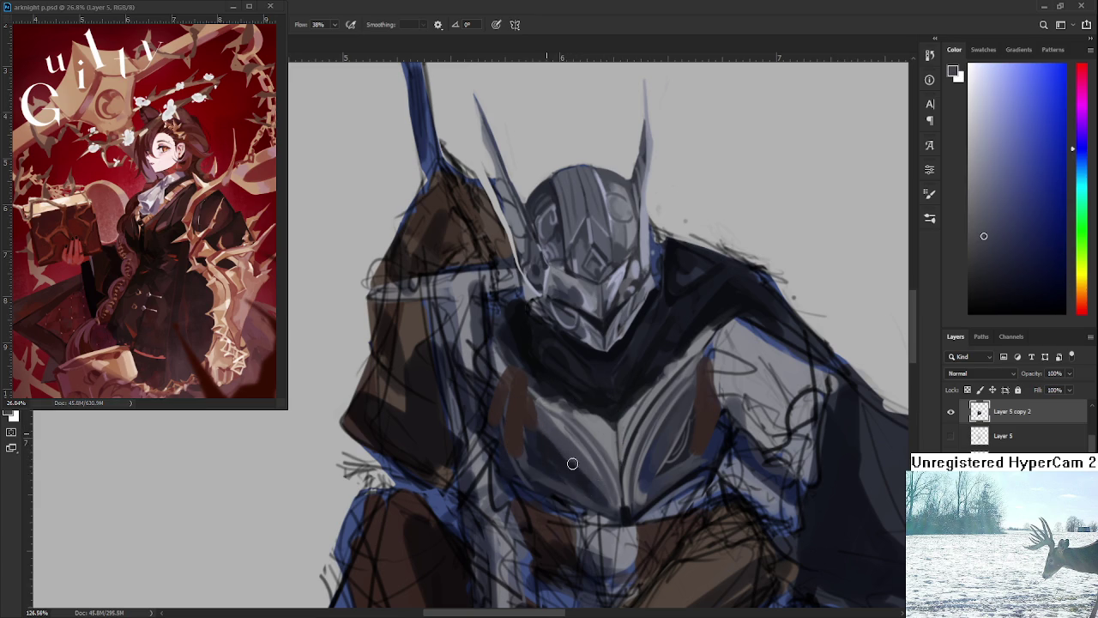
left_click(555, 458, "alt")
left_click(564, 449, "alt")
left_click(561, 457, "alt")
left_click(553, 455, "alt")
left_click(552, 453, "alt")
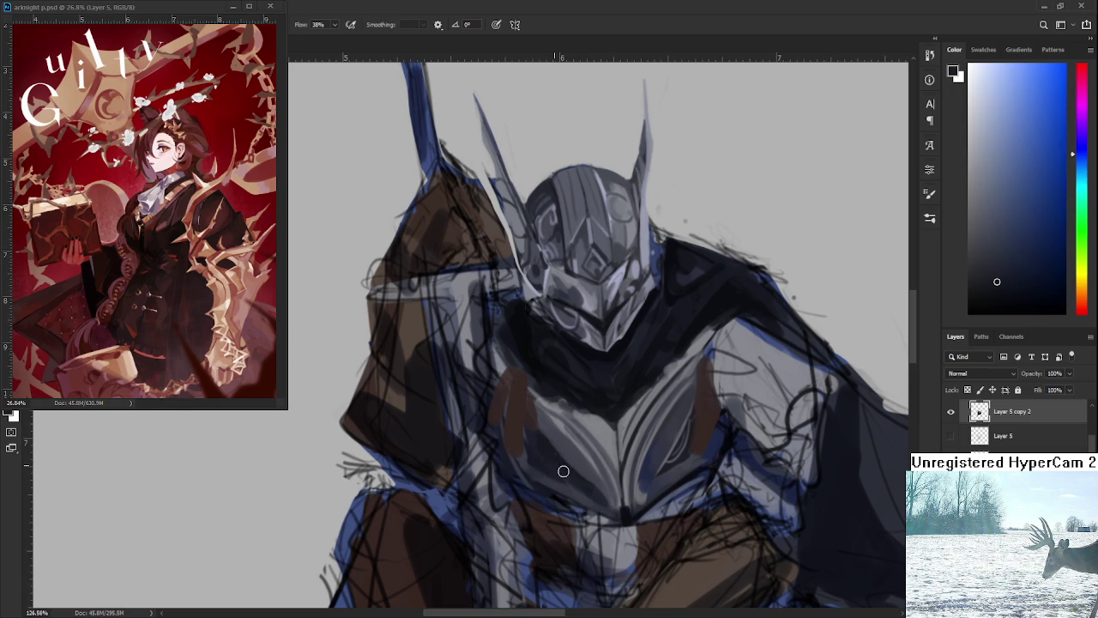
left_click(592, 477, "alt")
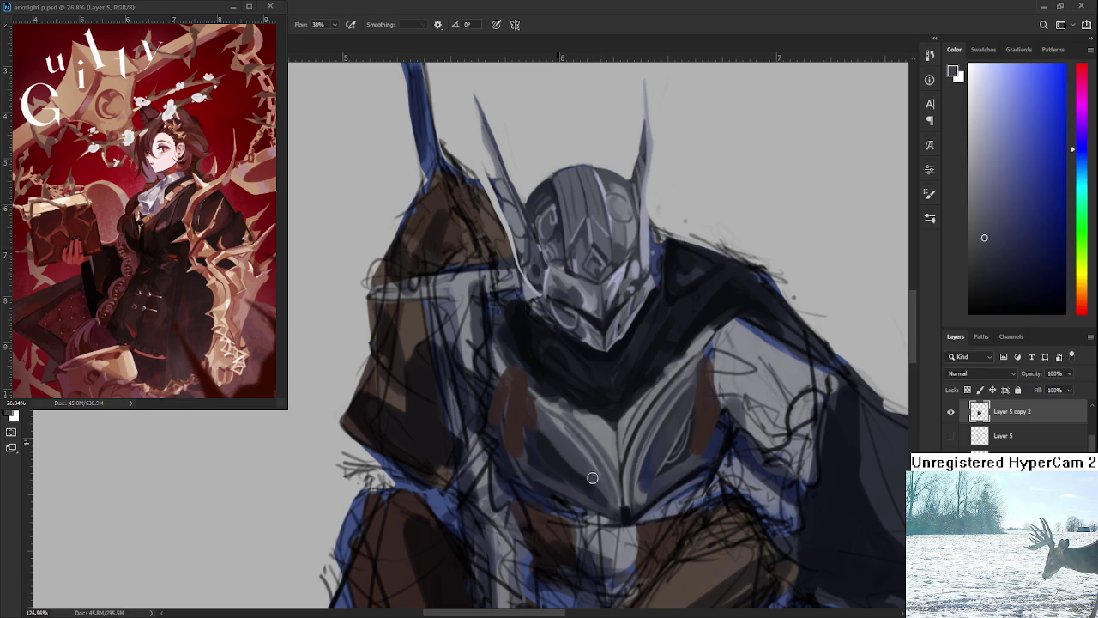
scroll(563, 378, "down", 5)
Zoom onto the chest and paint a faint light stroke on it
scroll(563, 379, "down", 3)
scroll(562, 378, "up", 3)
scroll(596, 423, "down", 2)
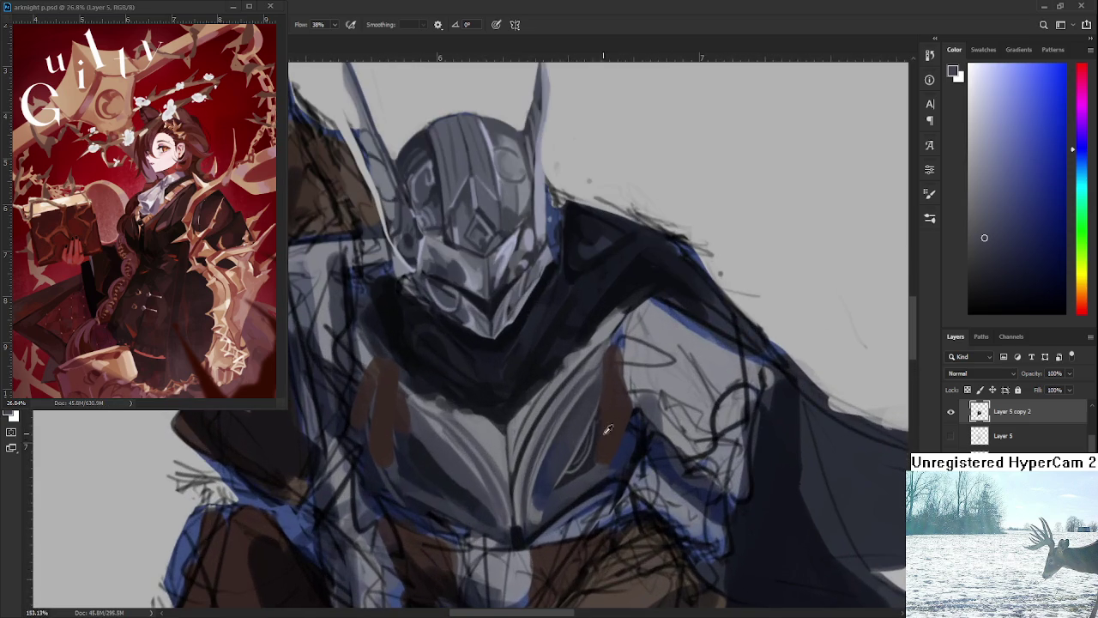
scroll(519, 447, "up", 3)
left_click_drag(519, 447, 532, 451)
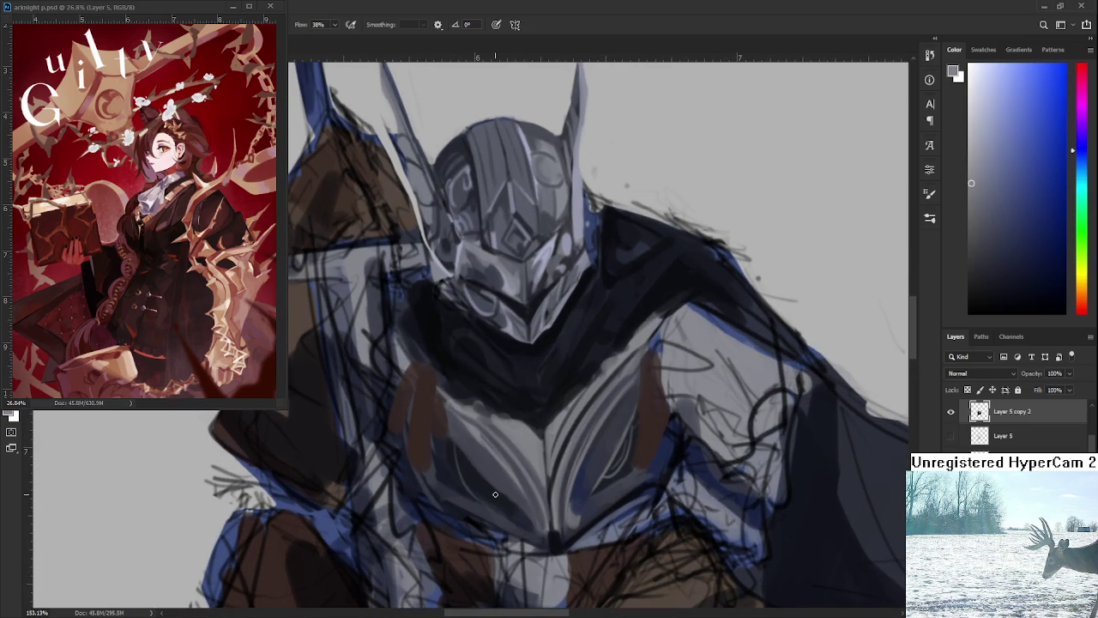
mouse_move(457, 448)
left_mouse_down()
mouse_move(490, 493)
mouse_move(464, 455)
left_mouse_up()
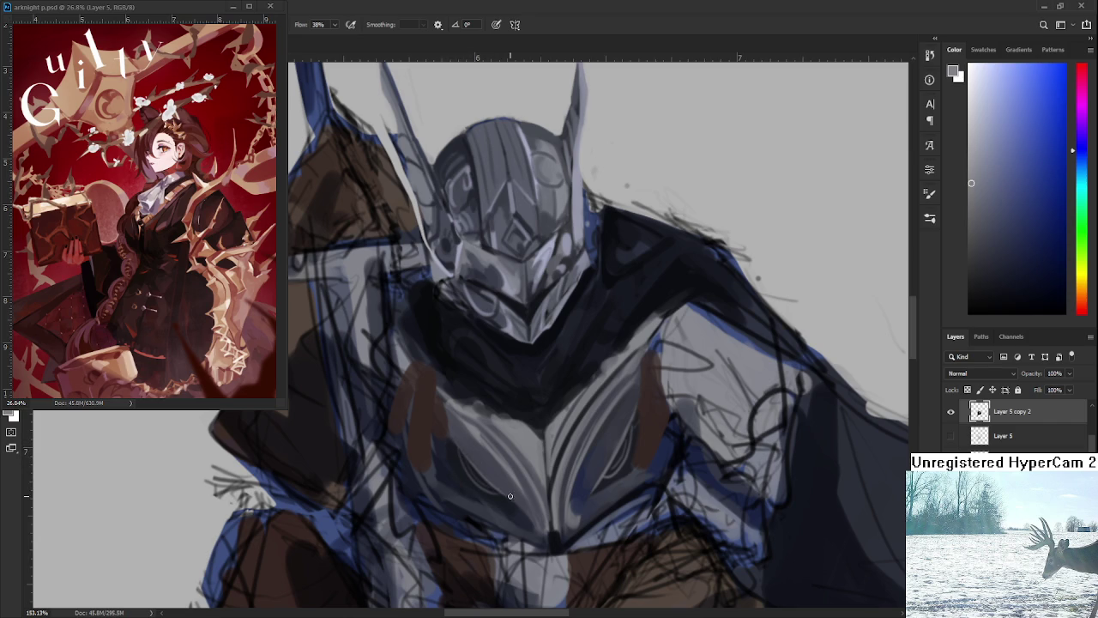
Shift the view and sample a new armour grey, fine-tuning it
mouse_move(546, 522)
left_mouse_down()
mouse_move(543, 475)
mouse_move(571, 464)
left_mouse_up()
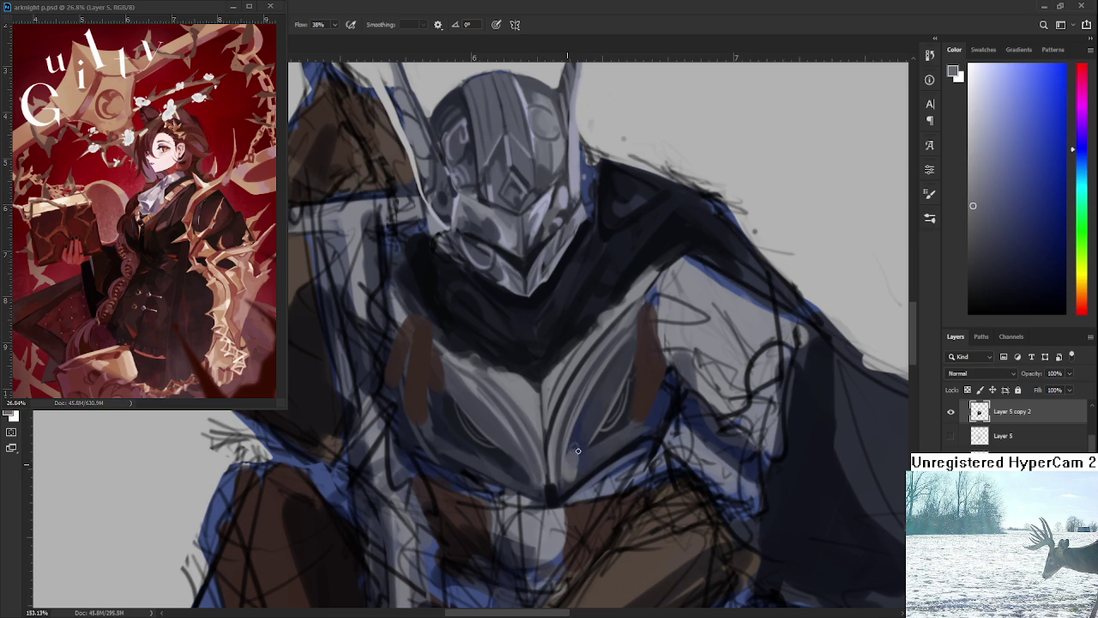
left_click(586, 455, "alt")
left_click(588, 449, "alt")
left_click_drag(587, 450, 581, 435)
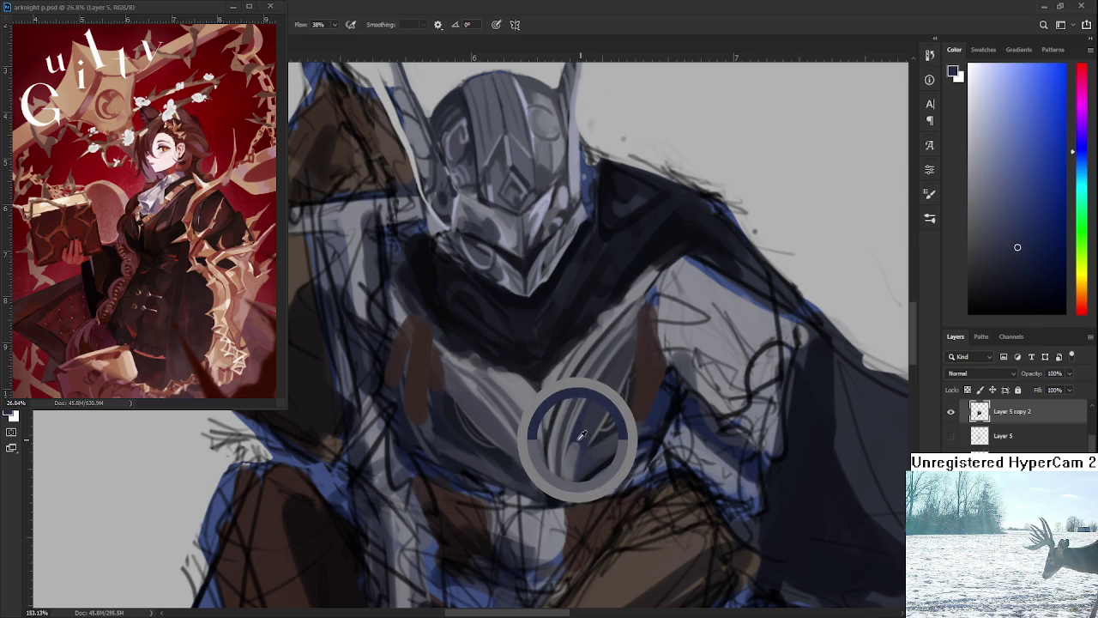
mouse_move(581, 435)
left_mouse_down("alt")
mouse_move(590, 431)
mouse_move(579, 433)
left_mouse_up("alt")
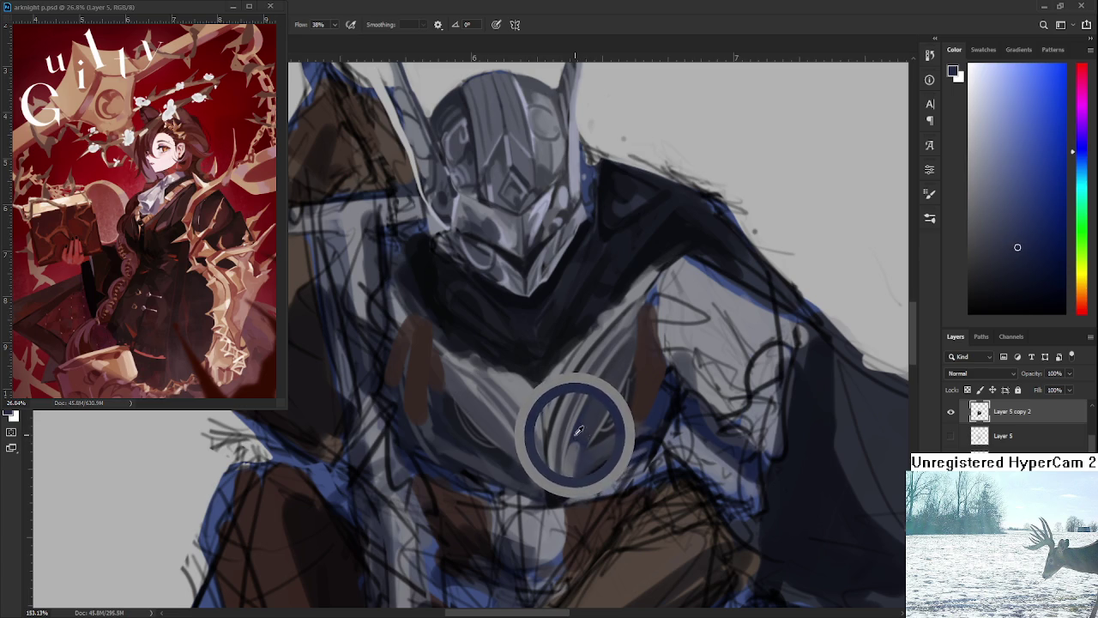
left_click_drag(579, 434, 573, 438)
Sample lighter and darker armour shades from the chest
left_click(590, 446, "alt")
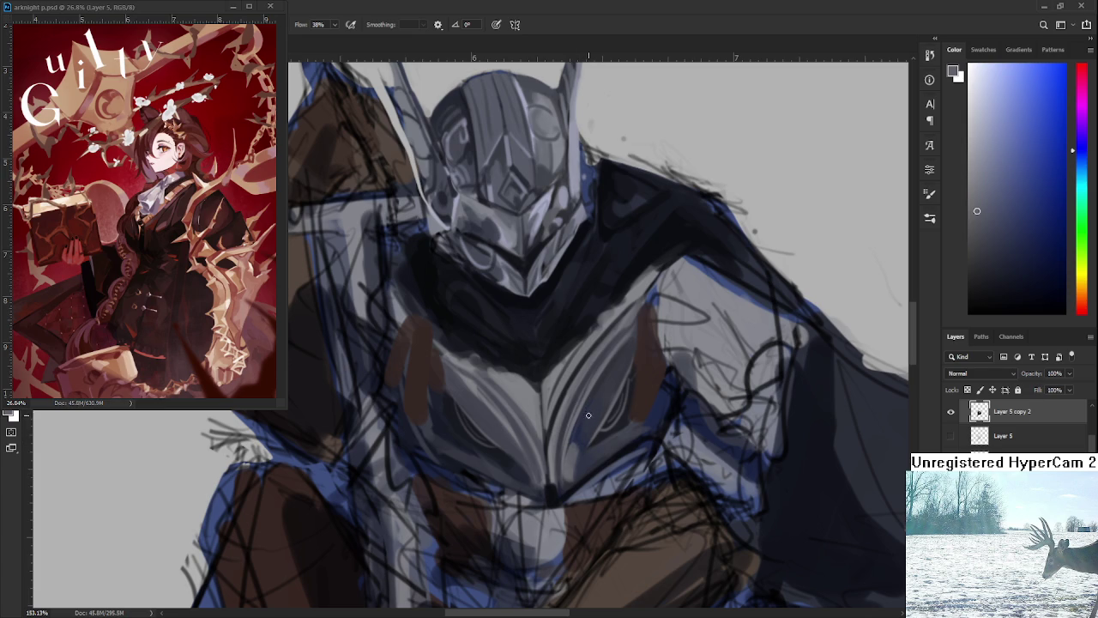
left_click(589, 429, "alt")
left_click_drag(589, 429, 584, 428)
left_click(547, 435, "alt")
left_click_drag(545, 433, 545, 432)
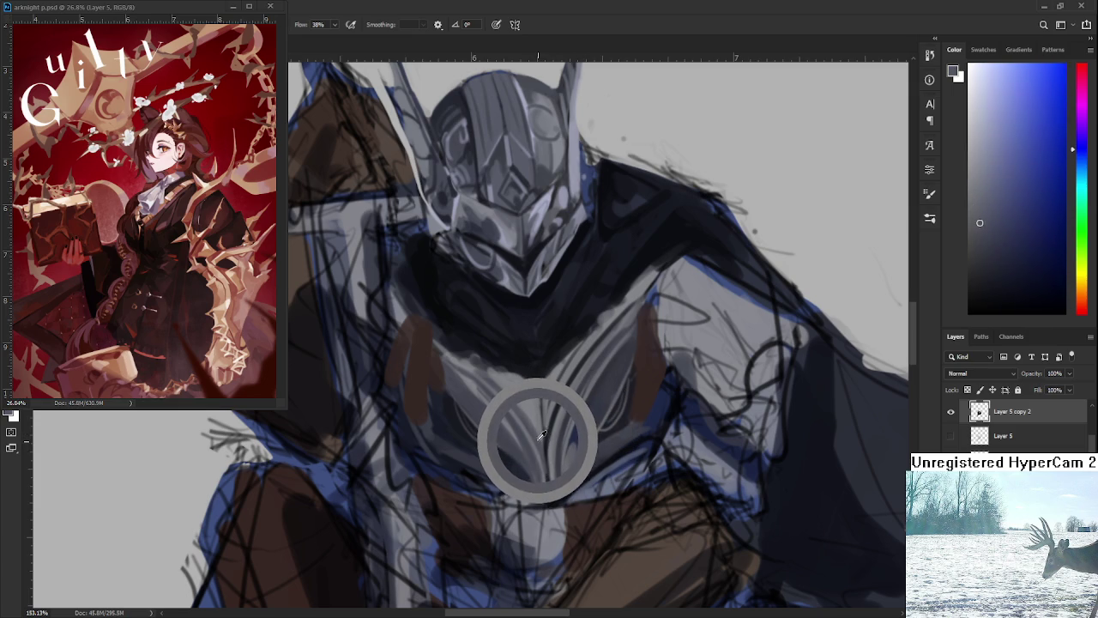
left_click_drag(544, 432, 539, 429)
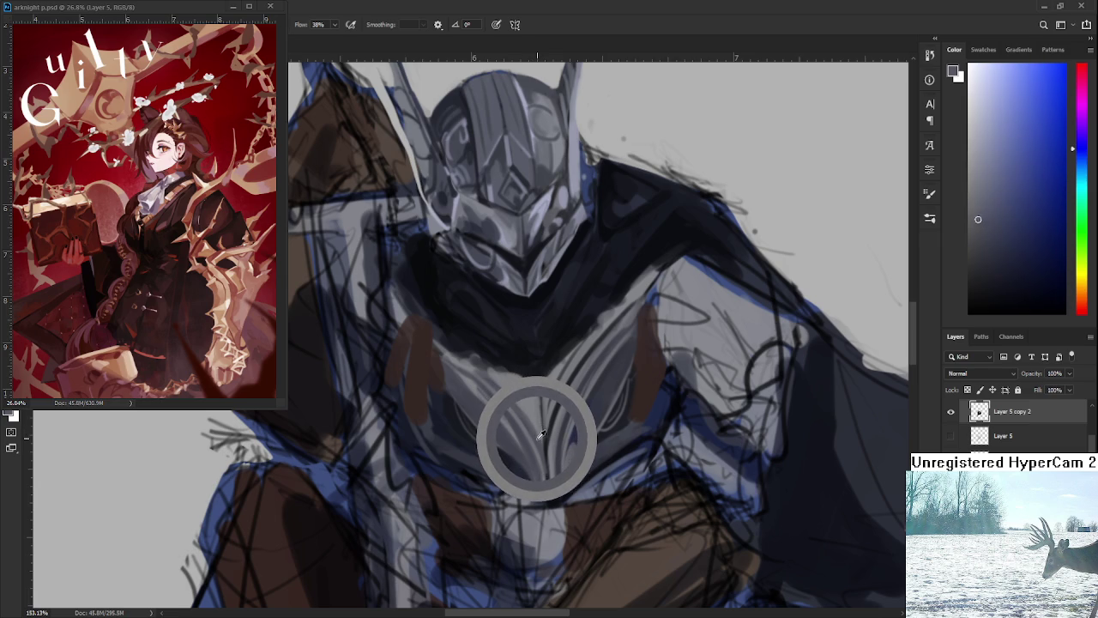
left_click_drag(539, 429, 529, 414)
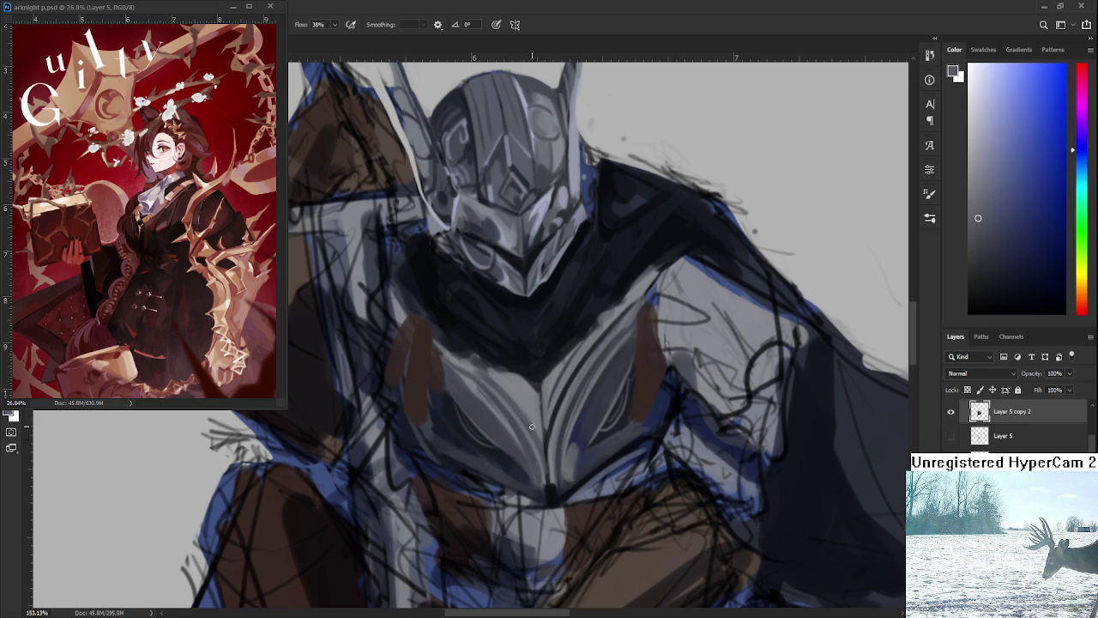
Settle on a lighter grey sampled from the chest
left_click(548, 412, "alt")
left_click(541, 396, "alt")
left_click_drag(541, 396, 542, 409)
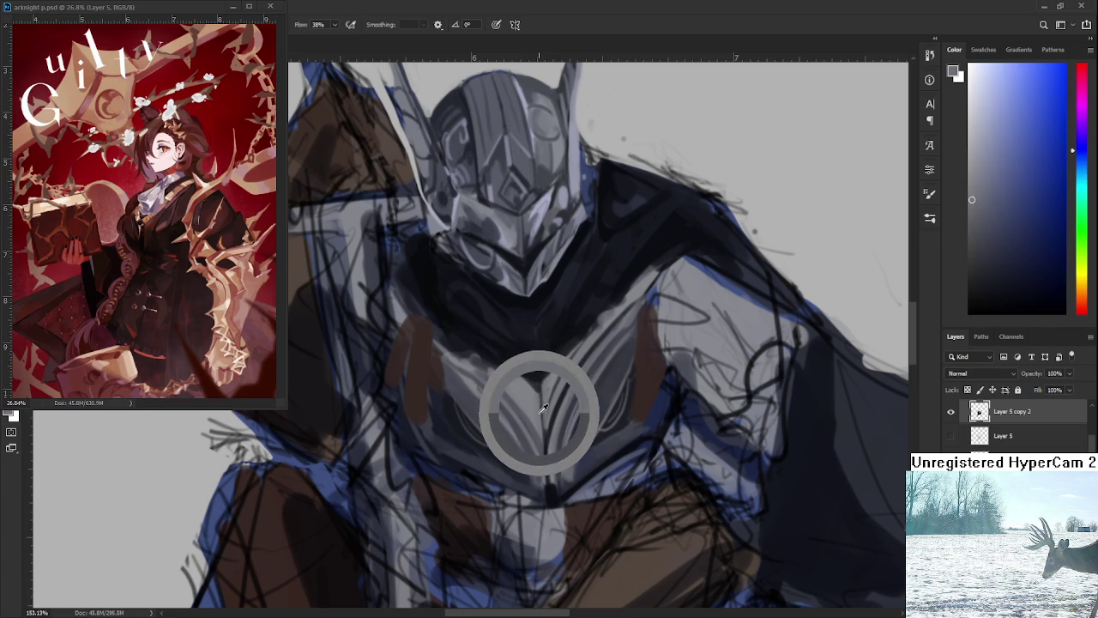
left_click_drag(542, 408, 540, 408)
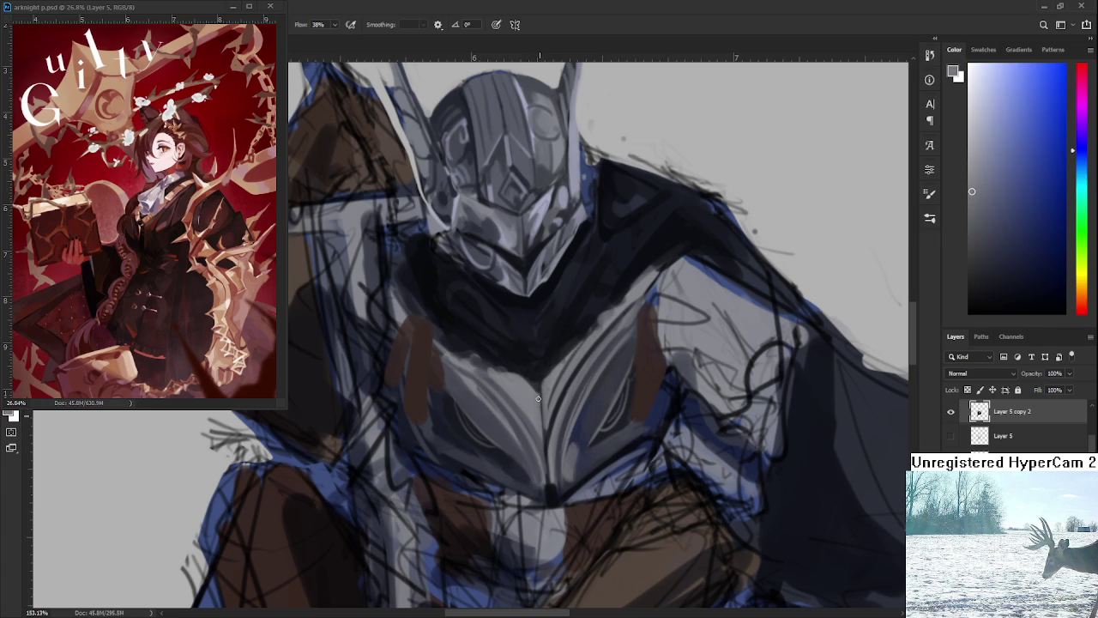
Sample a dark armour grey and paint a dark stroke down the chest
left_click(541, 386, "alt")
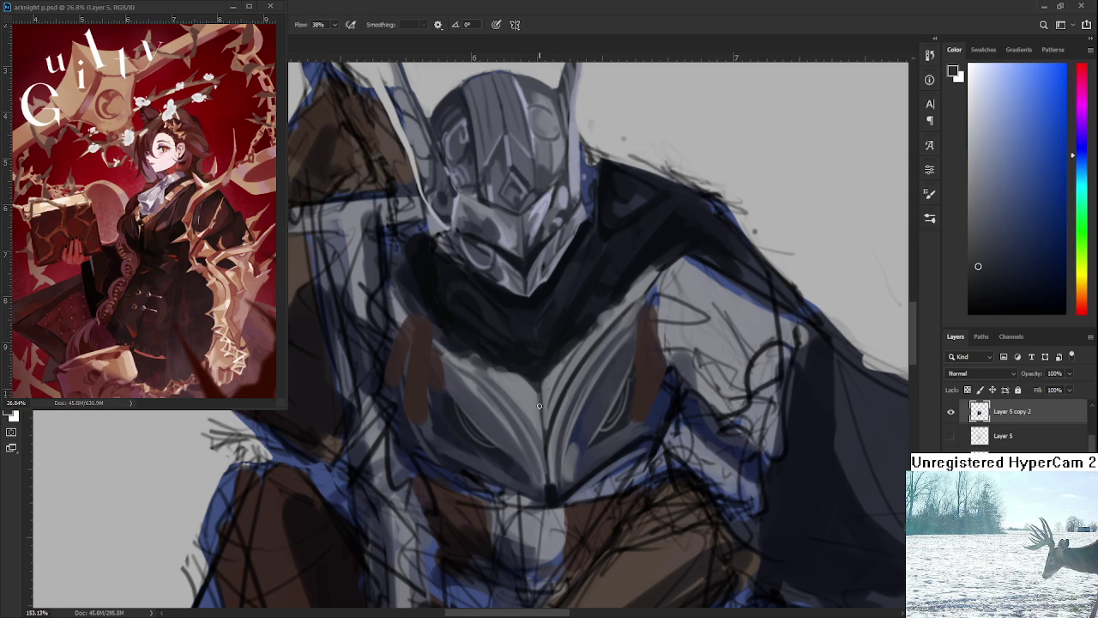
left_click_drag(537, 380, 555, 420)
left_click(548, 422, "alt")
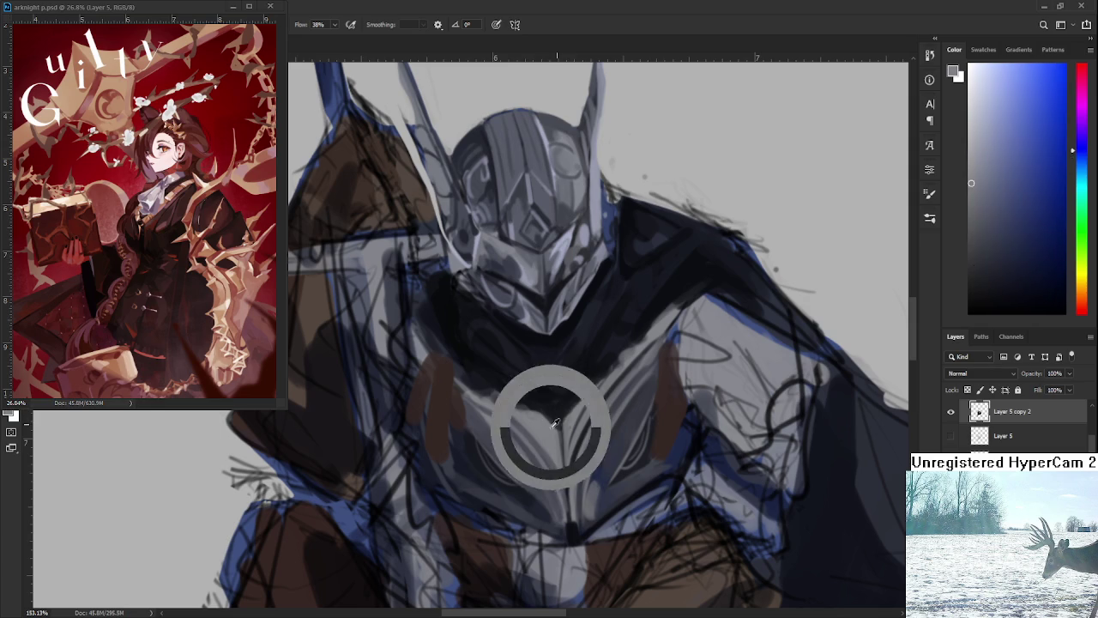
left_click(545, 412, "alt")
left_click_drag(545, 413, 563, 429)
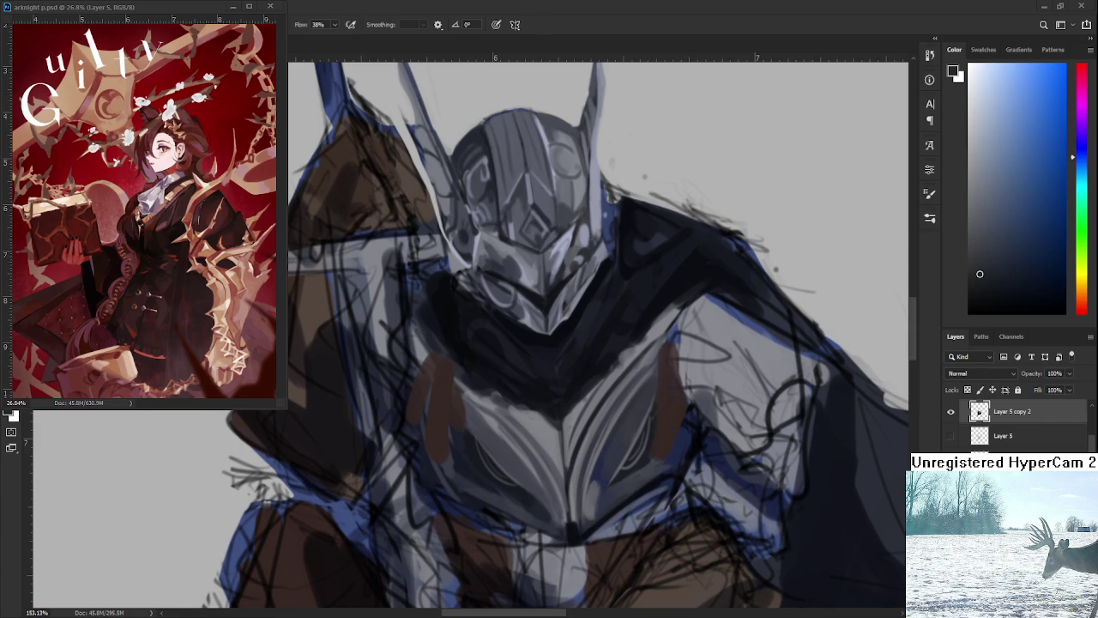
Zoom out and sample lighter and darker blue-greys from the armour
scroll(609, 422, "down", 1)
scroll(609, 423, "down", 1)
left_click(598, 445, "alt")
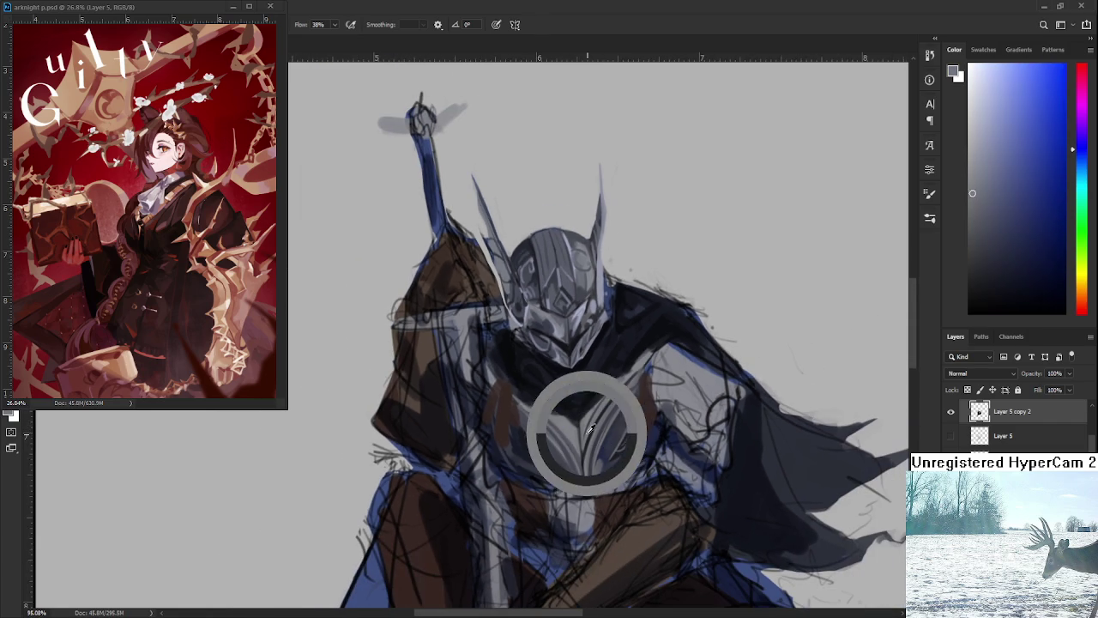
left_click_drag(601, 386, 627, 381)
left_click(627, 433, "alt")
mouse_move(630, 433)
left_mouse_down()
mouse_move(616, 455)
mouse_move(603, 444)
left_mouse_up()
left_click(616, 455, "alt")
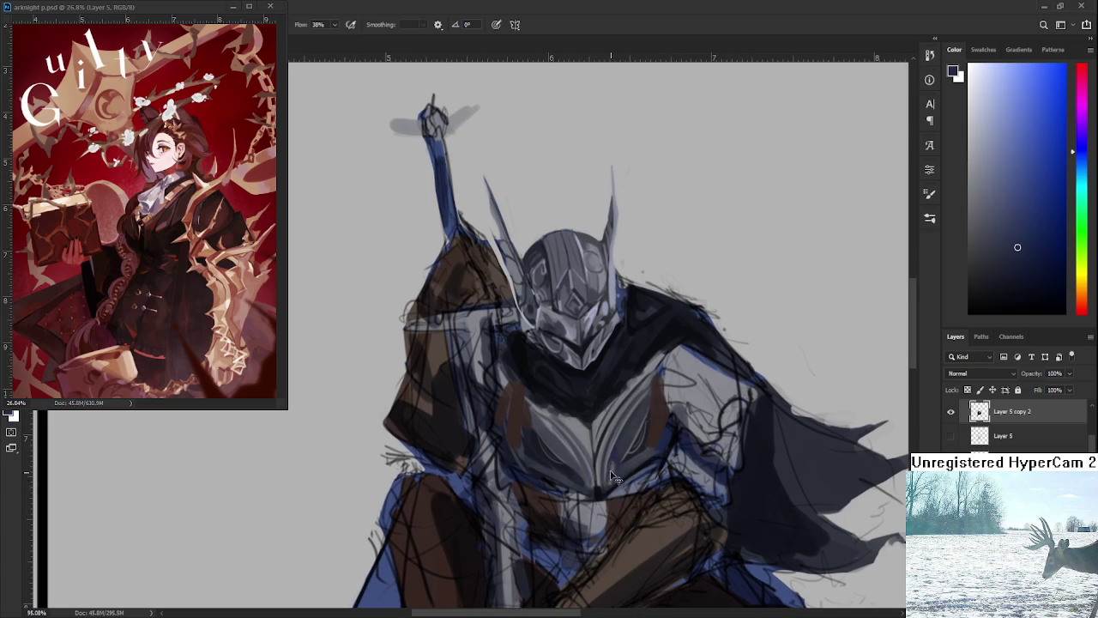
Resample blue-grey and lighter grey shades from the chest armour
left_click(611, 474, "alt")
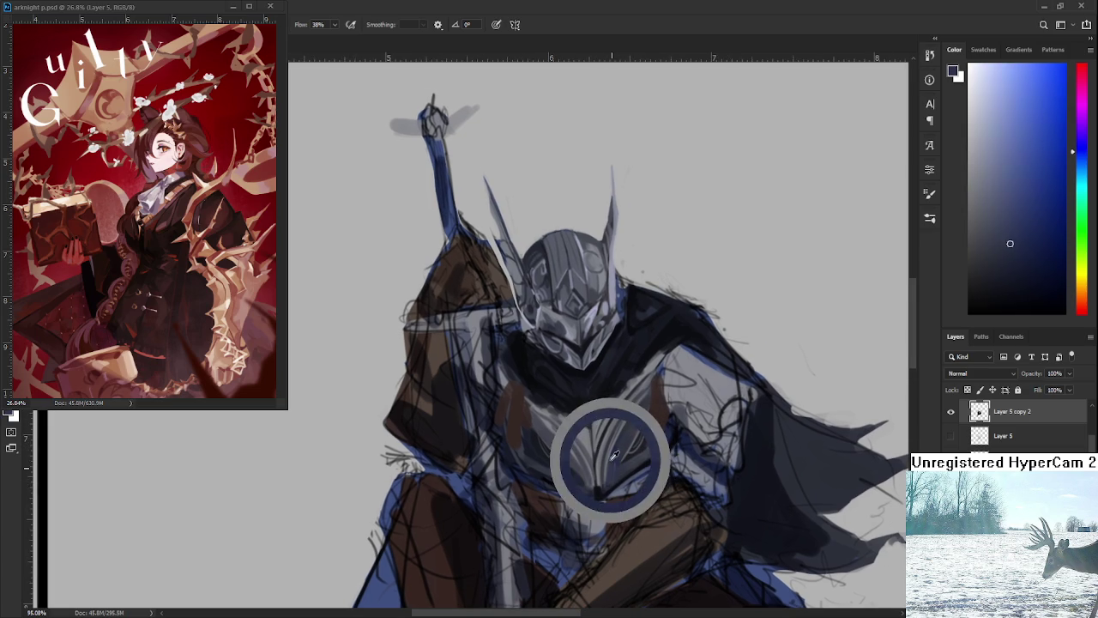
left_click(612, 471, "alt")
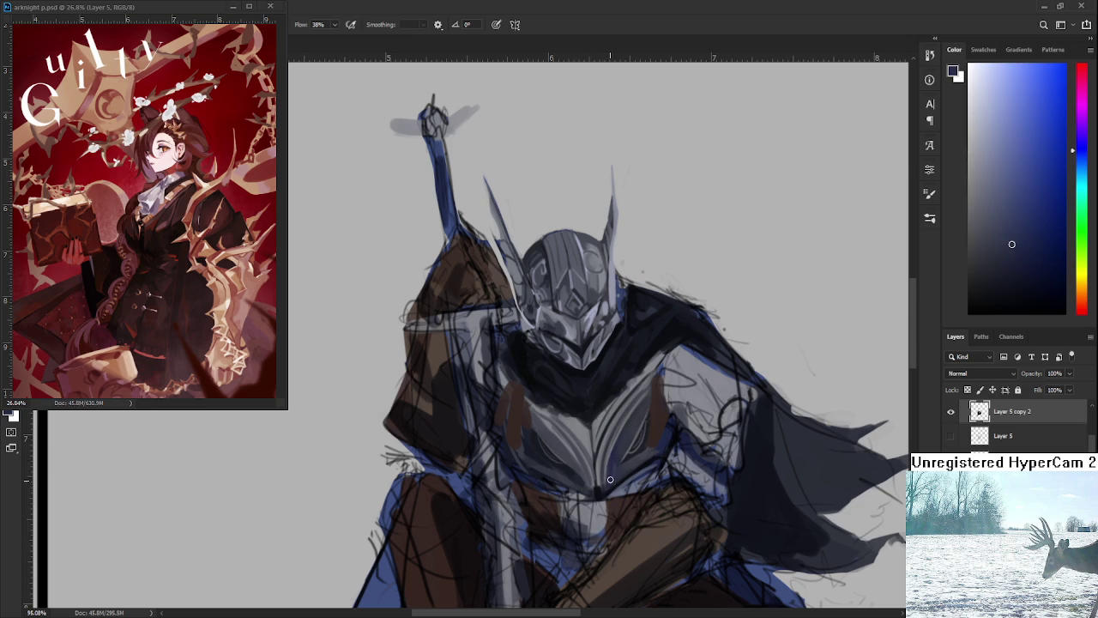
left_click(622, 453, "alt")
left_click_drag(621, 453, 620, 443)
left_click(618, 454, "alt")
left_click(619, 452, "alt")
mouse_move(623, 449)
left_mouse_down()
mouse_move(584, 451)
mouse_move(599, 436)
mouse_move(592, 456)
left_mouse_up()
scroll(545, 459, "up", 1)
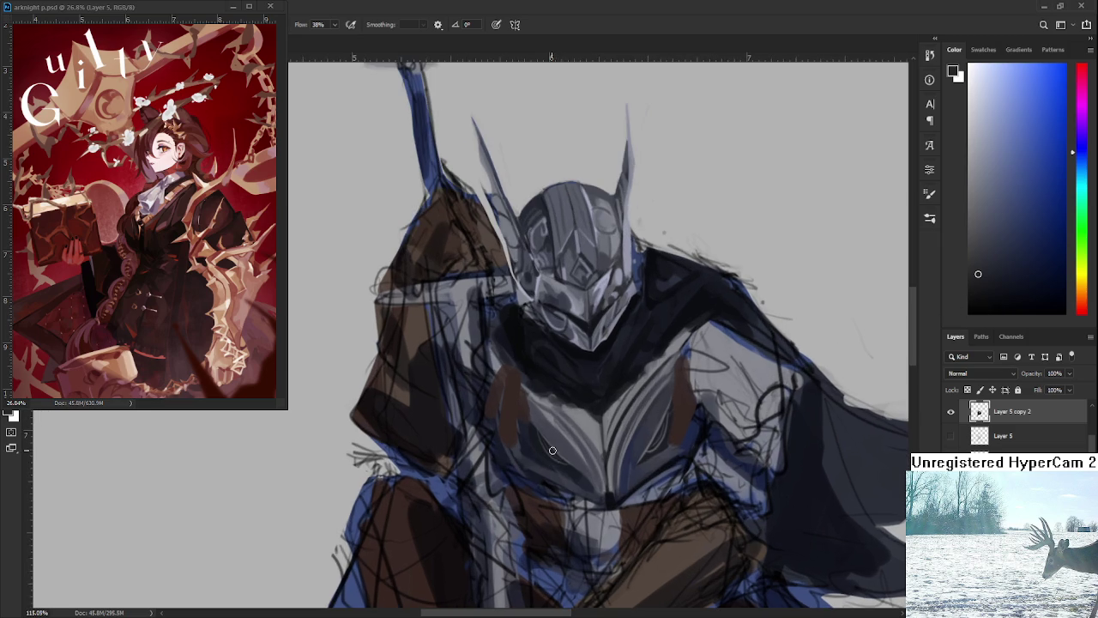
Sample a near-black from the chest and brush a faint dark stroke across it
left_click(594, 425, "alt")
left_click(538, 437, "alt")
mouse_move(525, 393)
left_mouse_down()
mouse_move(597, 452)
mouse_move(561, 438)
left_mouse_up()
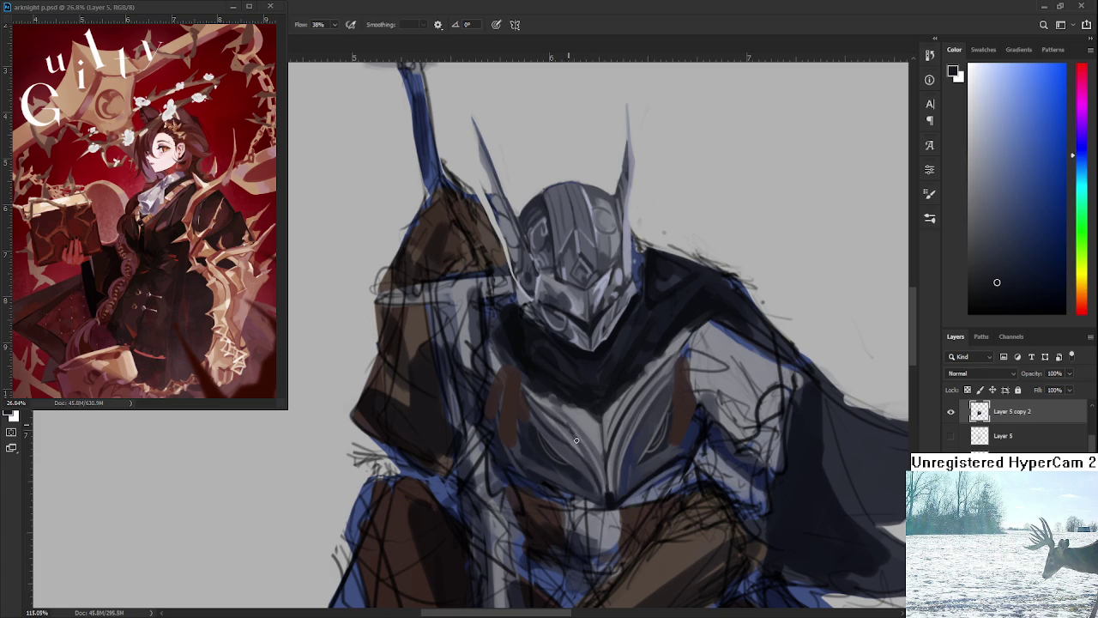
Nudge the view and sample lighter and darker blue-greys from the chest
left_click_drag(621, 458, 609, 449)
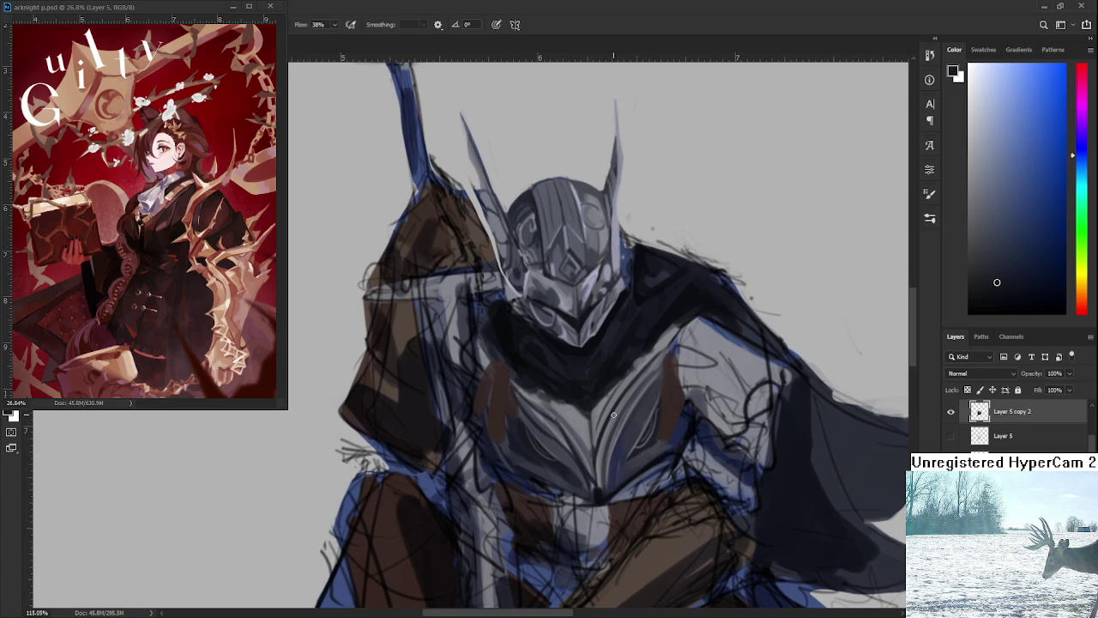
left_click(558, 410, "alt")
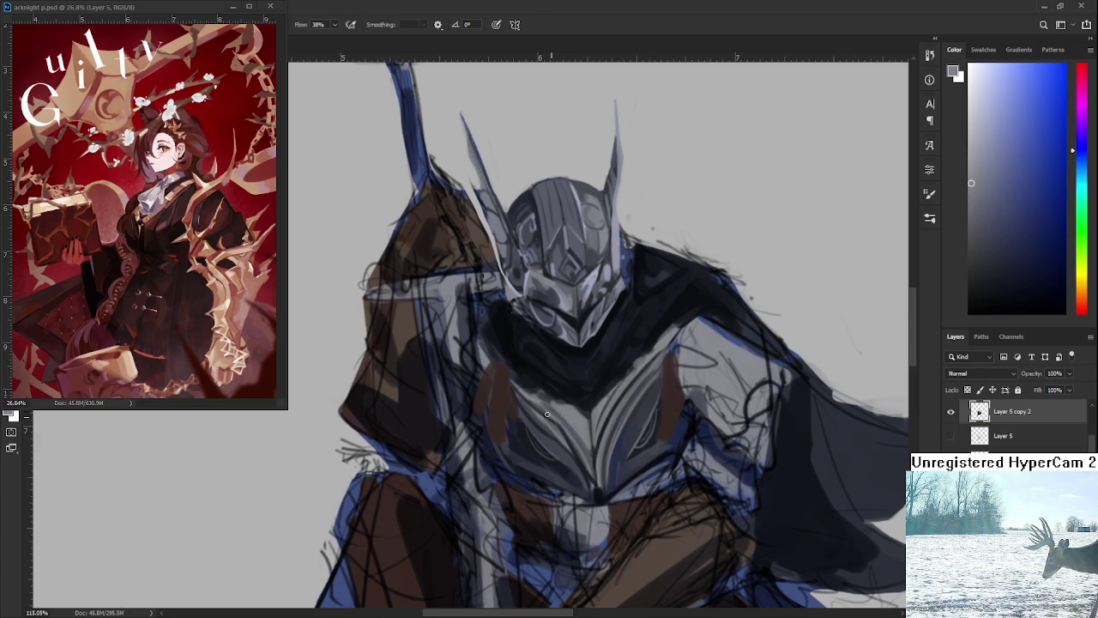
left_click(536, 381, "alt")
scroll(609, 465, "down", 3)
Sample a lighter chest grey and brush a highlight upward across the chest plate
scroll(609, 465, "down", 1)
scroll(609, 465, "up", 2)
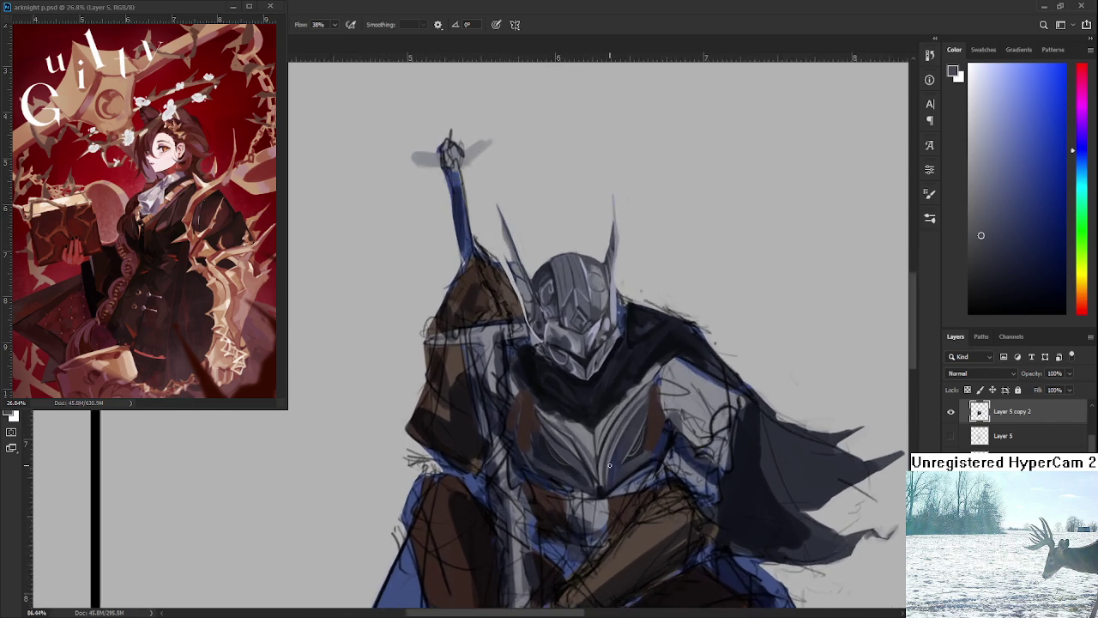
scroll(609, 465, "up", 3)
scroll(609, 465, "down", 4)
scroll(657, 405, "up", 3)
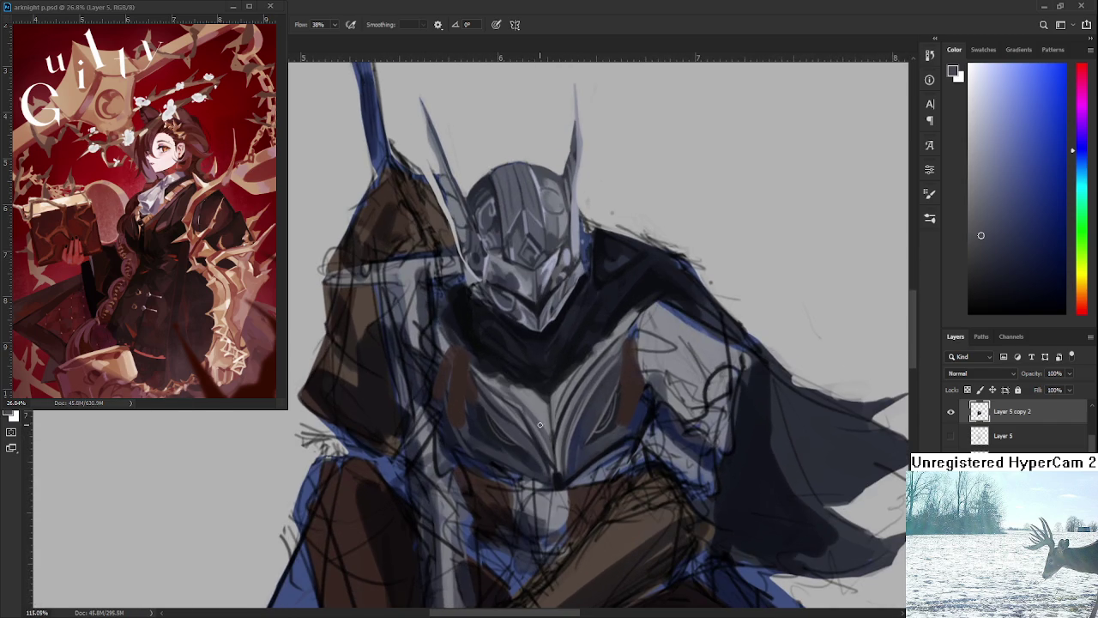
left_click(552, 424, "alt")
left_click(558, 439, "alt")
left_click_drag(556, 421, 598, 357)
Sample several chest shades, ending on a darker grey
left_click(566, 405, "alt")
left_click(571, 380, "alt")
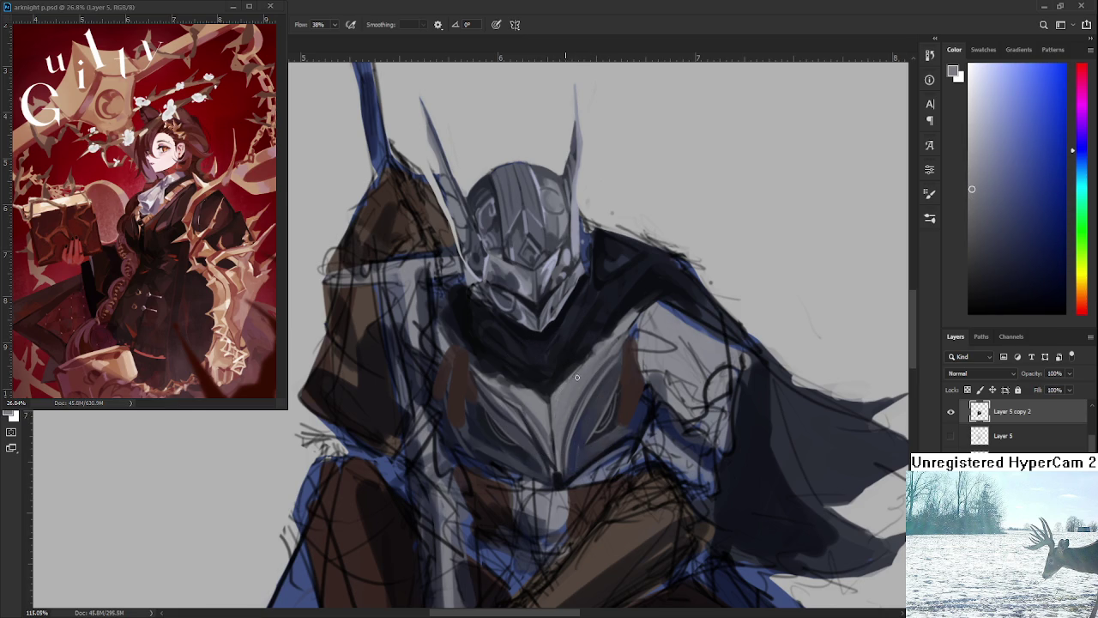
left_click(562, 391, "alt")
left_click(526, 401, "alt")
Darken parts of the chest armour using light and dark greys sampled from the chest
left_click_drag(526, 402, 520, 410)
left_click(533, 407, "alt")
left_click_drag(533, 407, 515, 401)
left_click(537, 401, "alt")
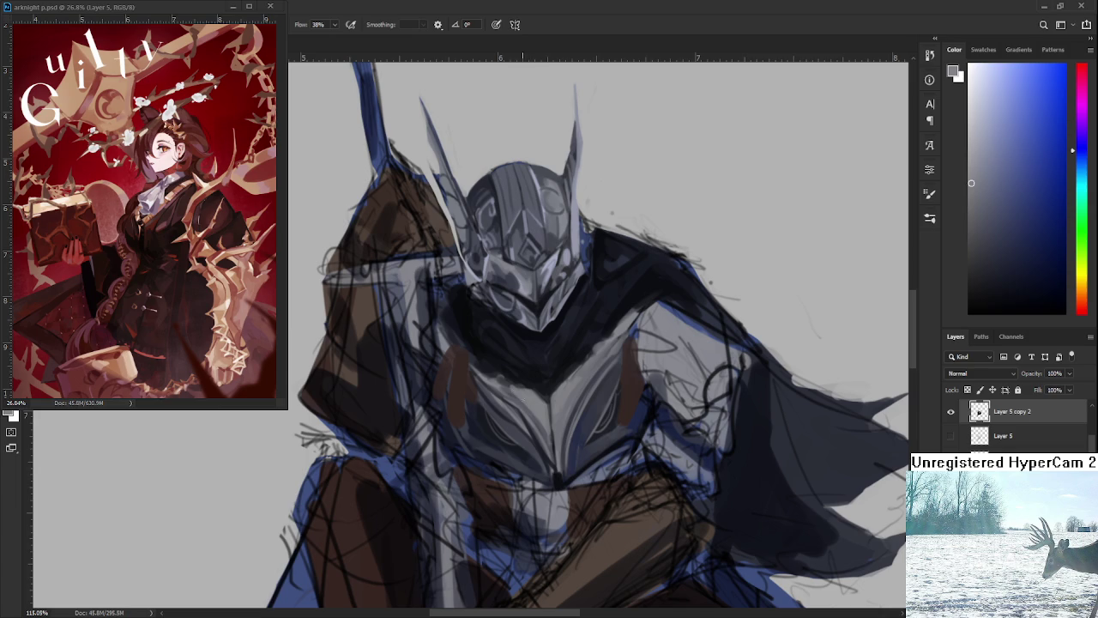
left_click(547, 422, "alt")
left_click_drag(548, 424, 547, 425)
Sample a lighter grey-blue from the armour as the painting colour
left_click(539, 410, "alt")
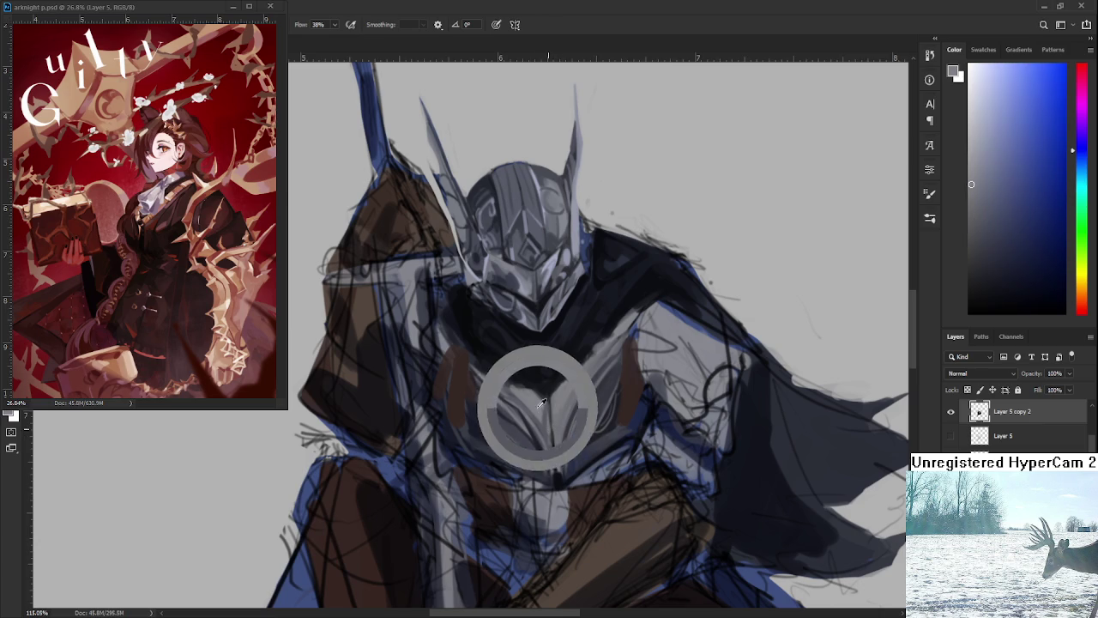
left_click(539, 402, "alt")
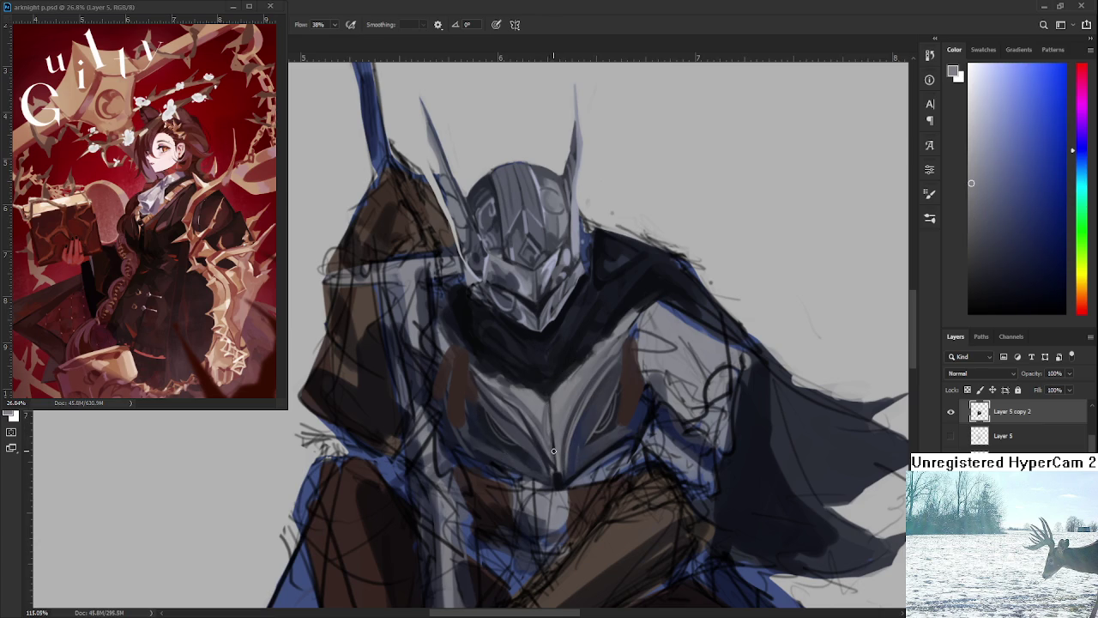
scroll(553, 418, "down", 1)
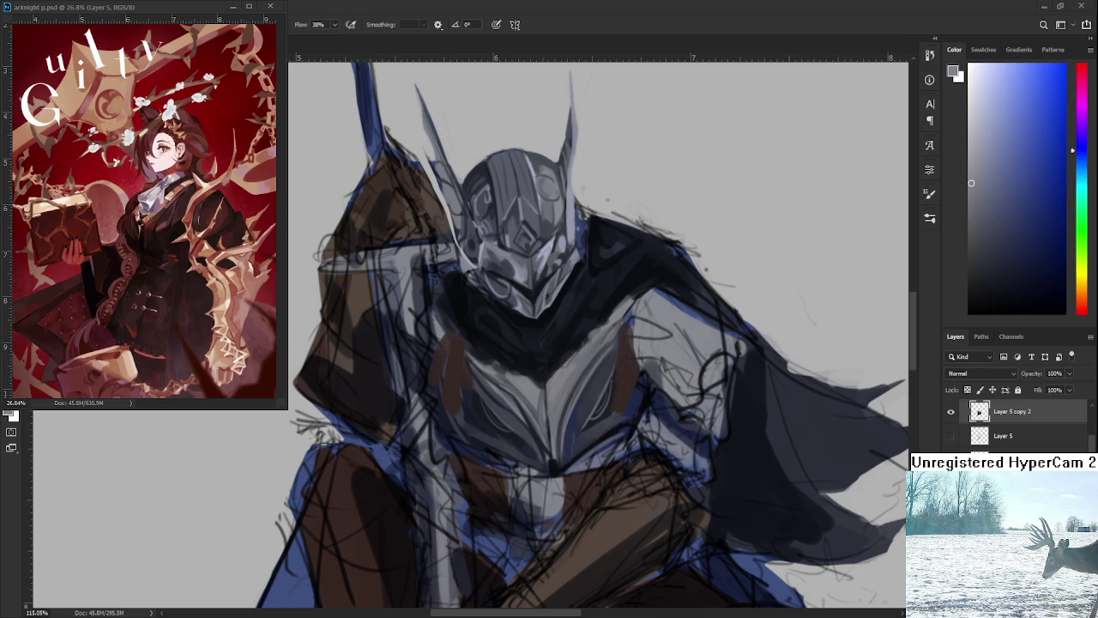
Sample near-black and chest greys to deepen the dark collar under the helmet
scroll(495, 389, "right", 1)
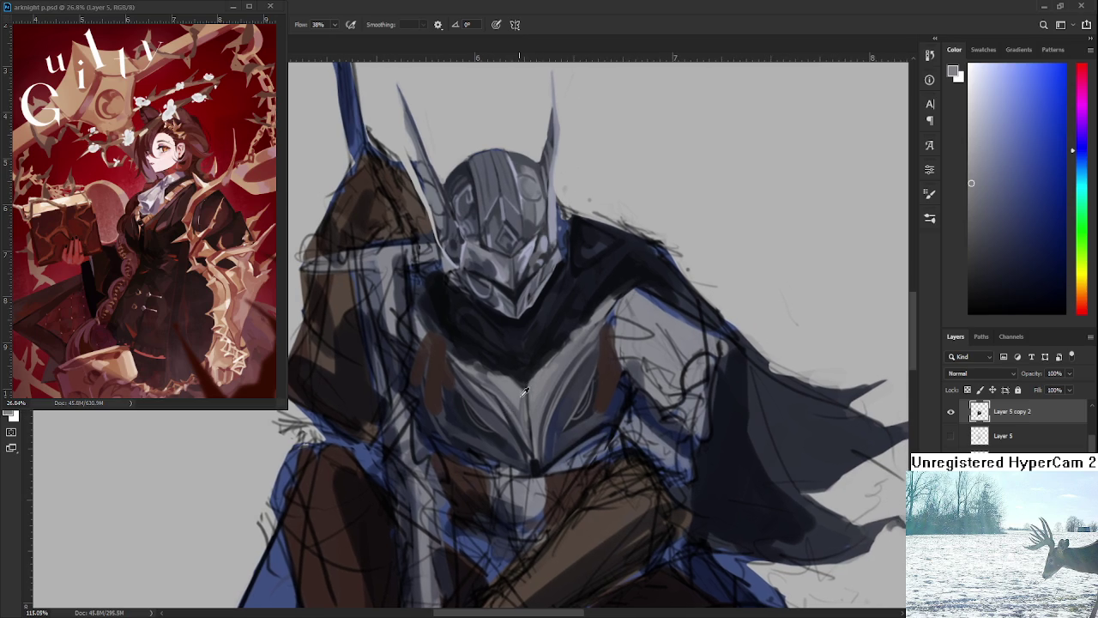
left_click(529, 409, "alt")
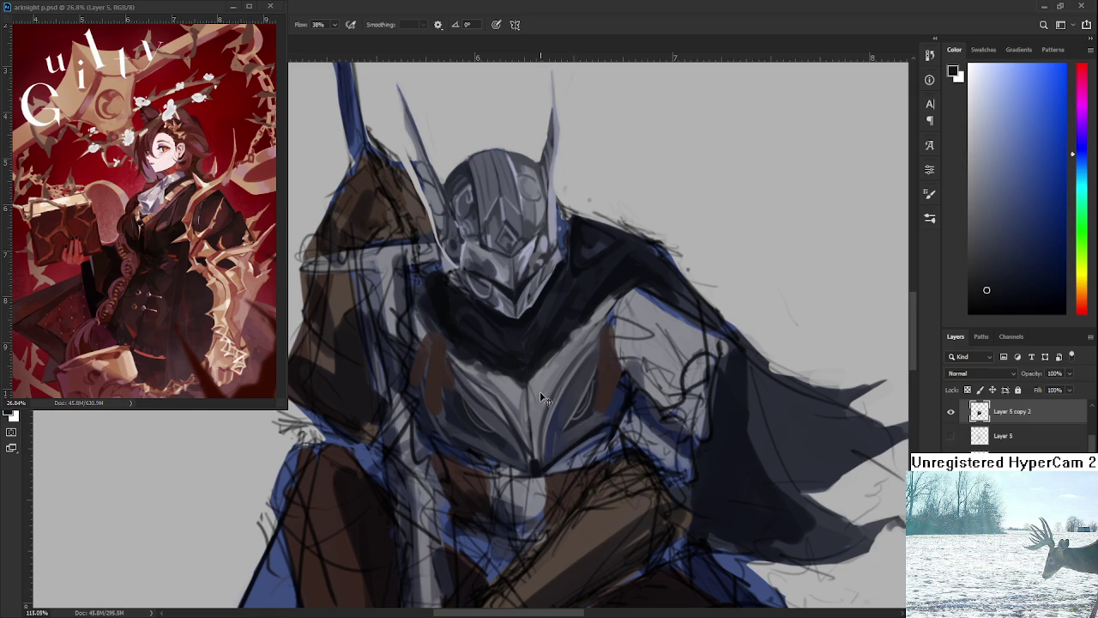
left_click(530, 383, "alt")
left_click(532, 409, "alt")
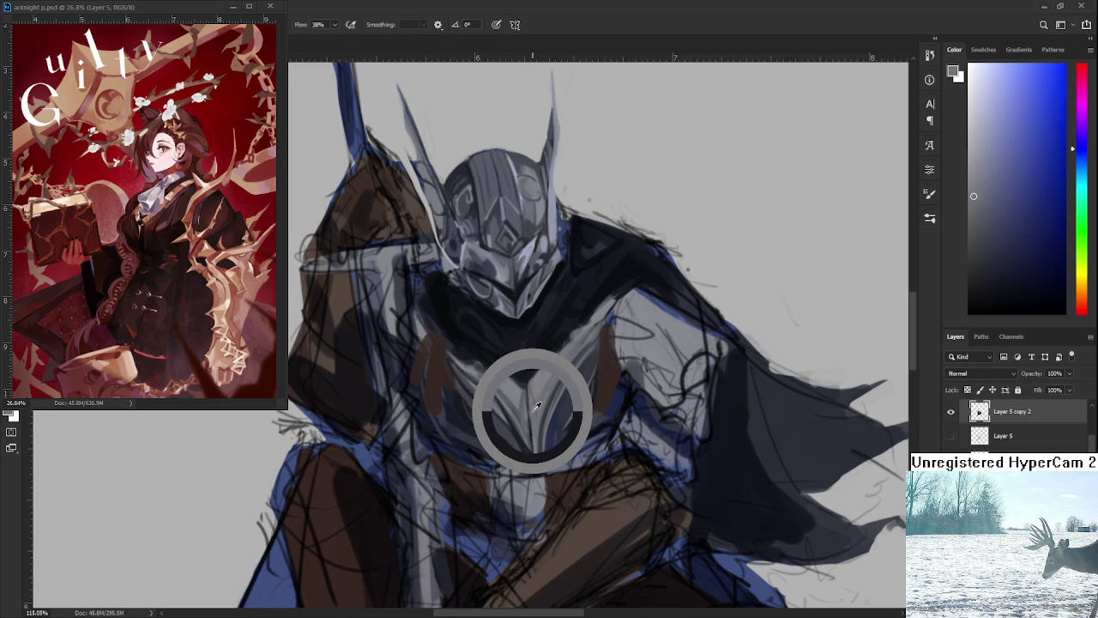
left_click_drag(537, 405, 532, 387)
left_click(538, 393, "alt")
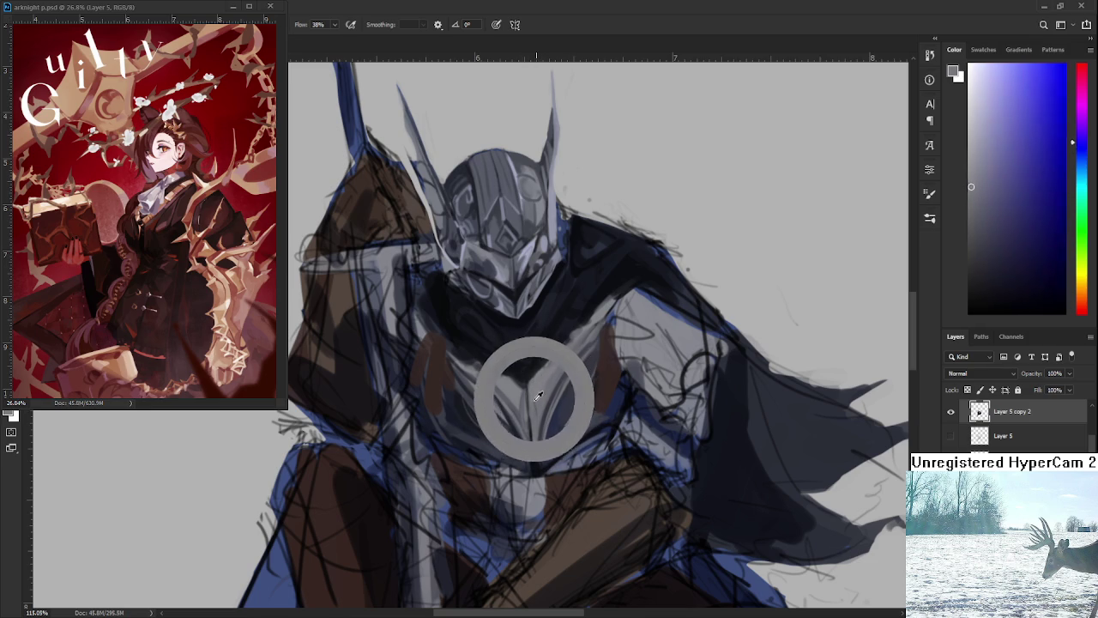
left_click(548, 386, "alt")
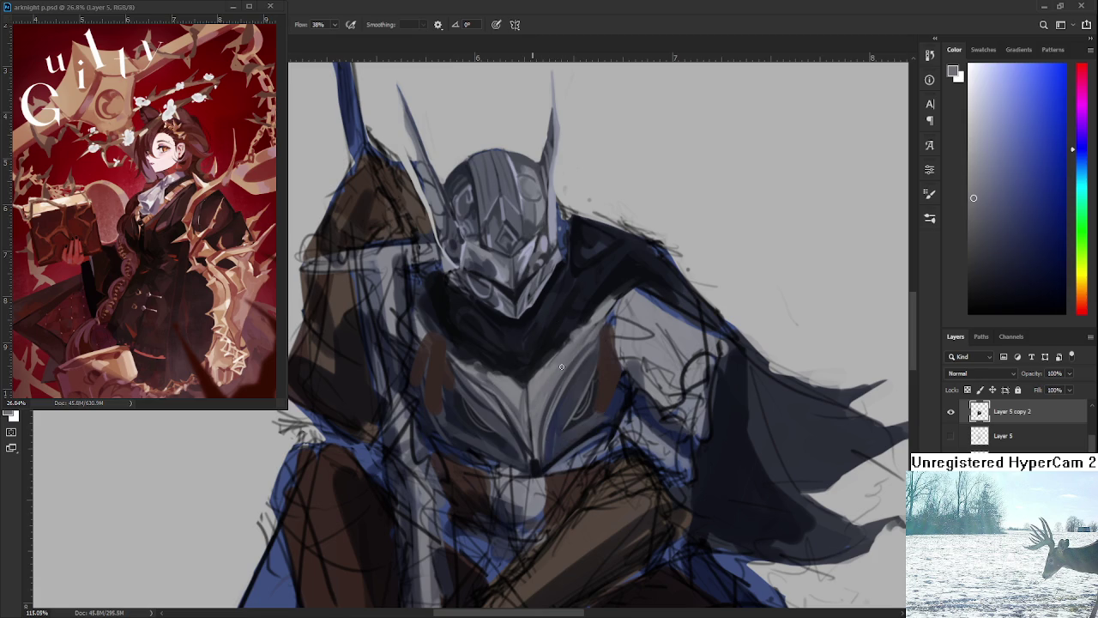
Sample several greys from the upper chest plate to shade the armour
left_click(556, 369, "alt")
left_click(566, 353, "alt")
left_click(566, 350, "alt")
left_click(564, 351, "alt")
left_click(561, 353, "alt")
left_click(562, 354, "alt")
left_click(559, 355, "alt")
left_click(564, 353, "alt")
Alternate lighter and darker chest tones to build grey planes on the plate
left_click(569, 355, "alt")
left_click(566, 354, "alt")
left_click(549, 362, "alt")
left_click(552, 361, "alt")
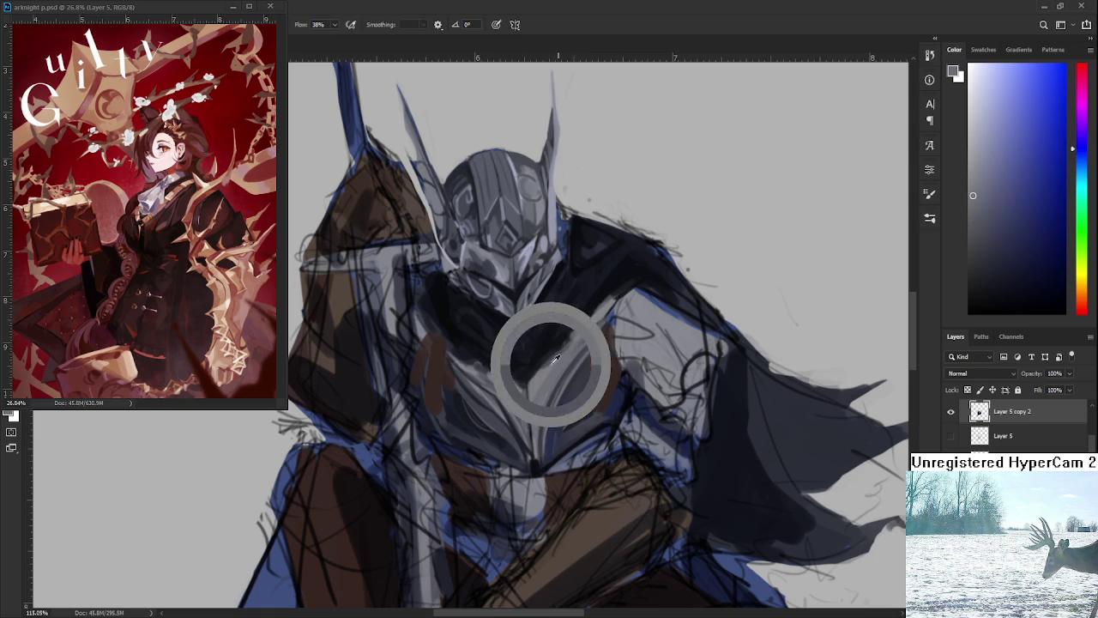
left_click(544, 363, "alt")
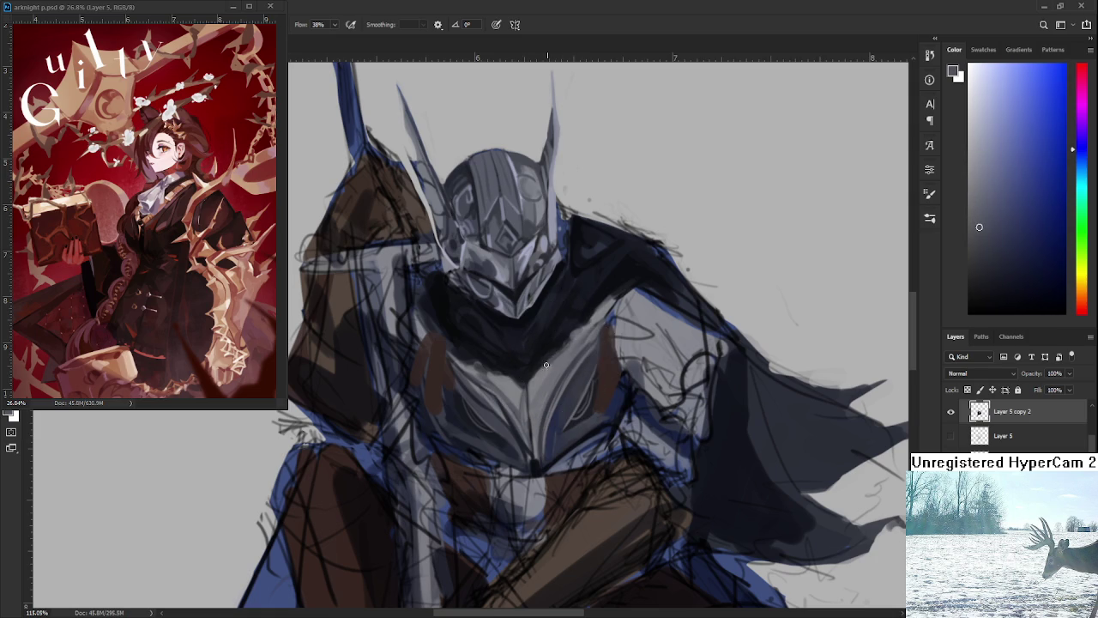
left_click(571, 343, "alt")
left_click(562, 352, "alt")
left_click(558, 352, "alt")
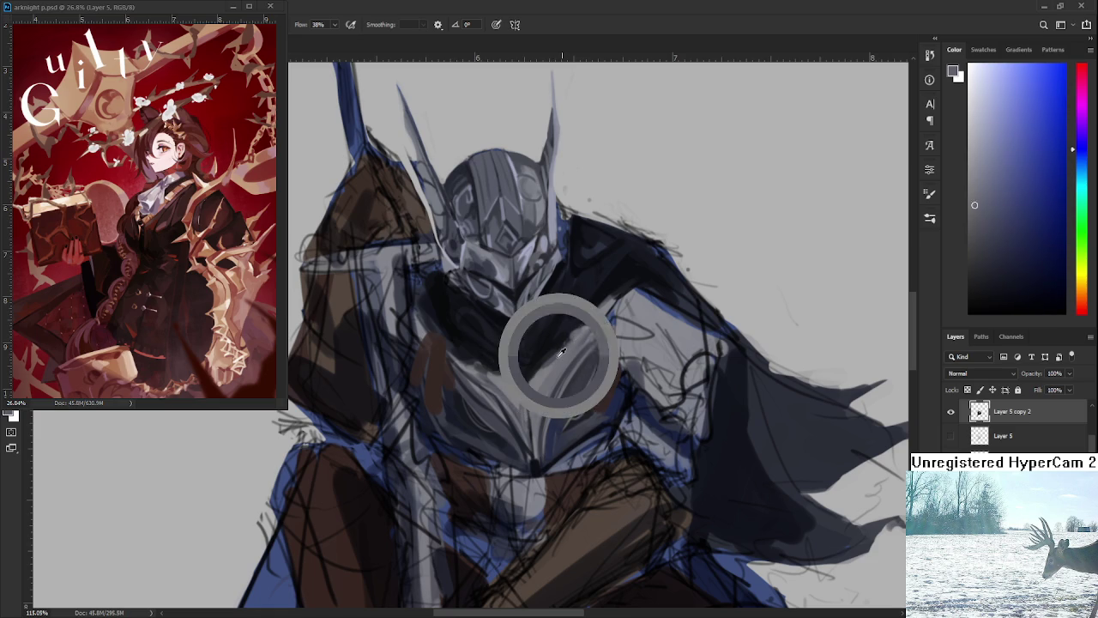
Add faint light strokes down the lower torso with resampled greys and a dark tone
left_click_drag(559, 351, 564, 348)
left_click(568, 350, "alt")
left_click(558, 358, "alt")
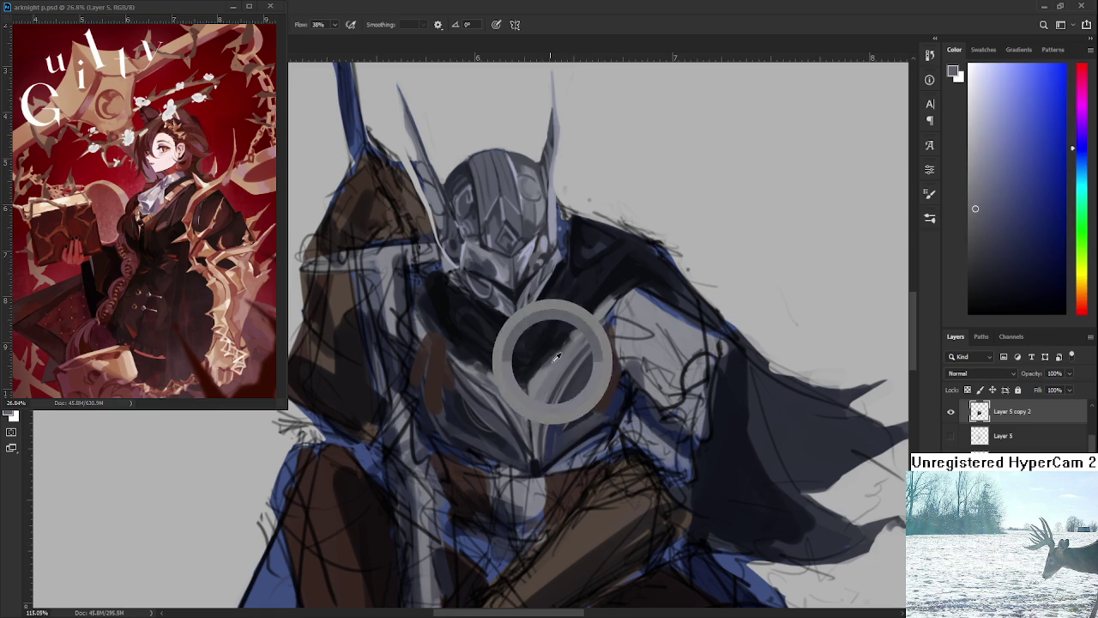
left_click(561, 367, "alt")
left_click_drag(562, 367, 559, 363)
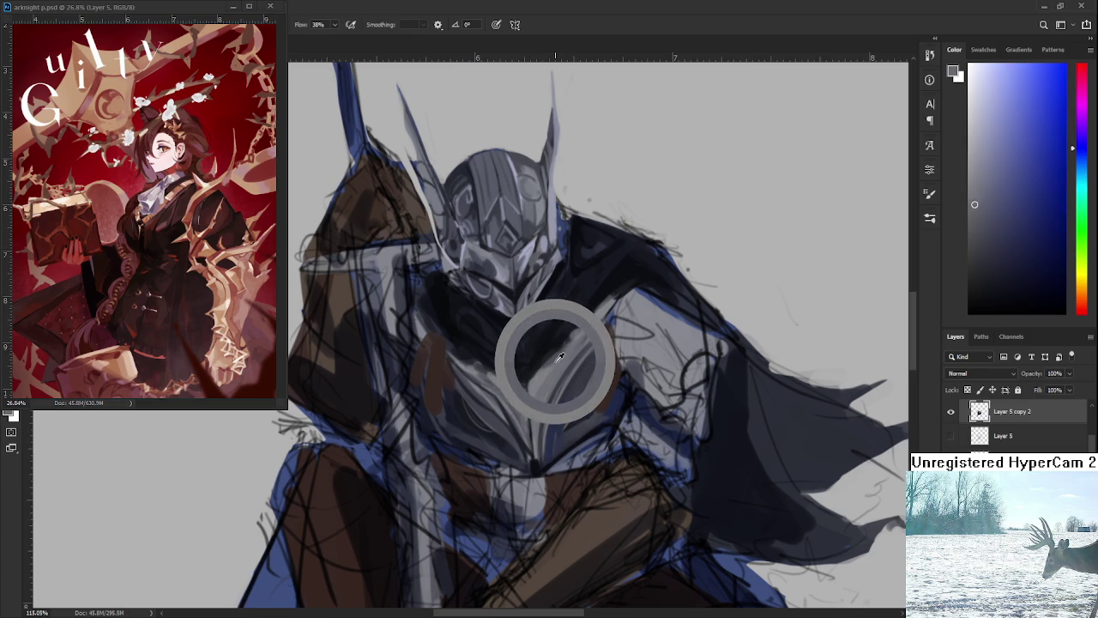
left_click_drag(559, 363, 559, 357, "alt")
left_click(540, 365, "alt")
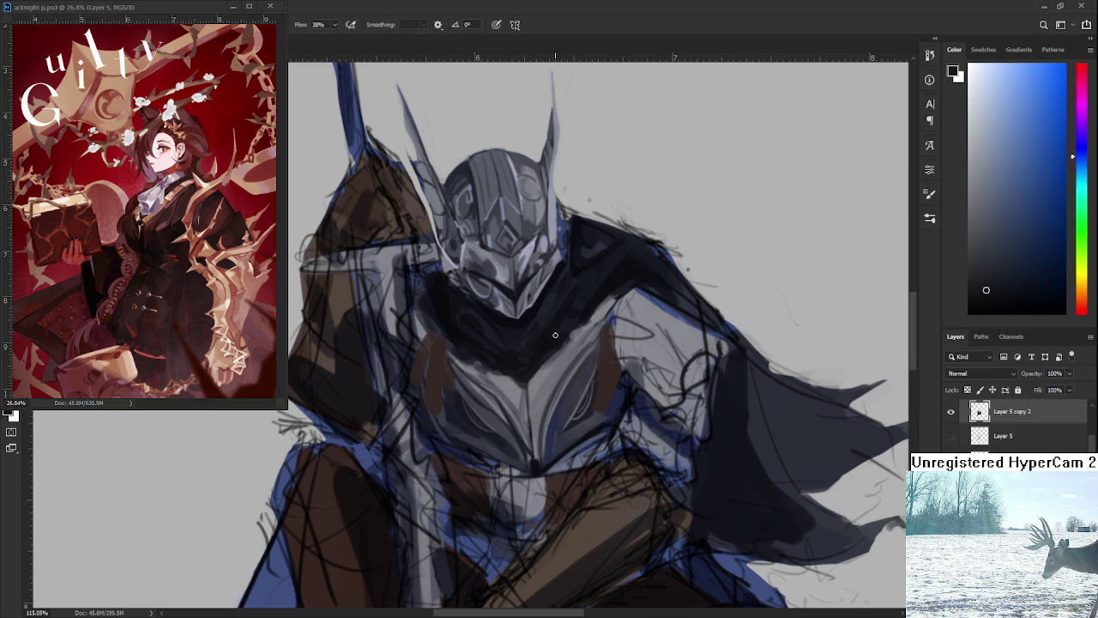
scroll(616, 392, "down", 1, "alt")
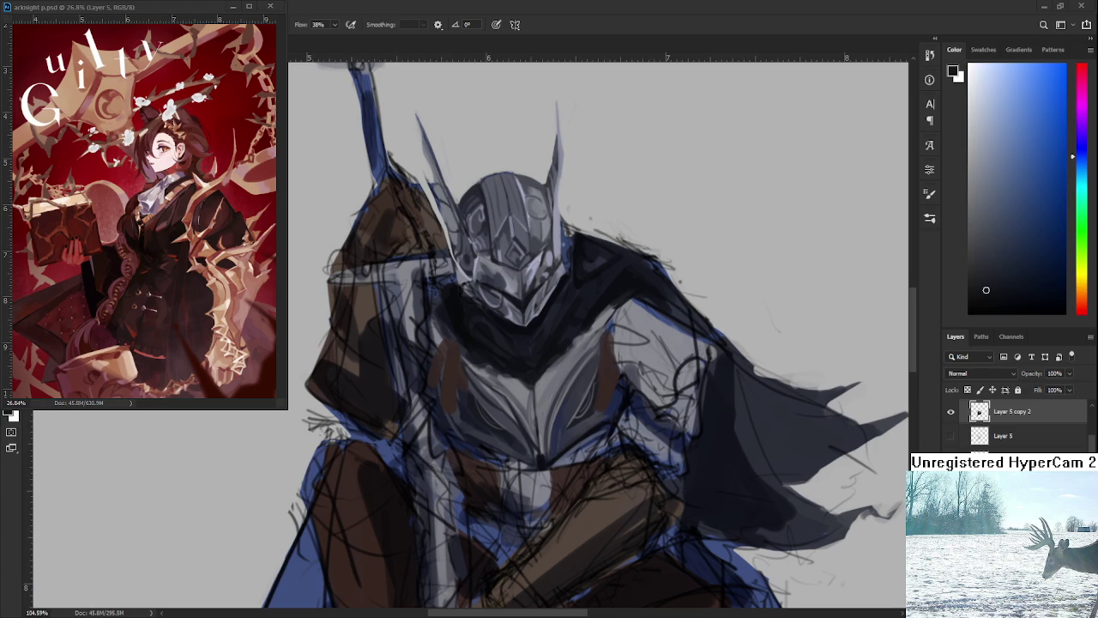
scroll(541, 349, "down", 5)
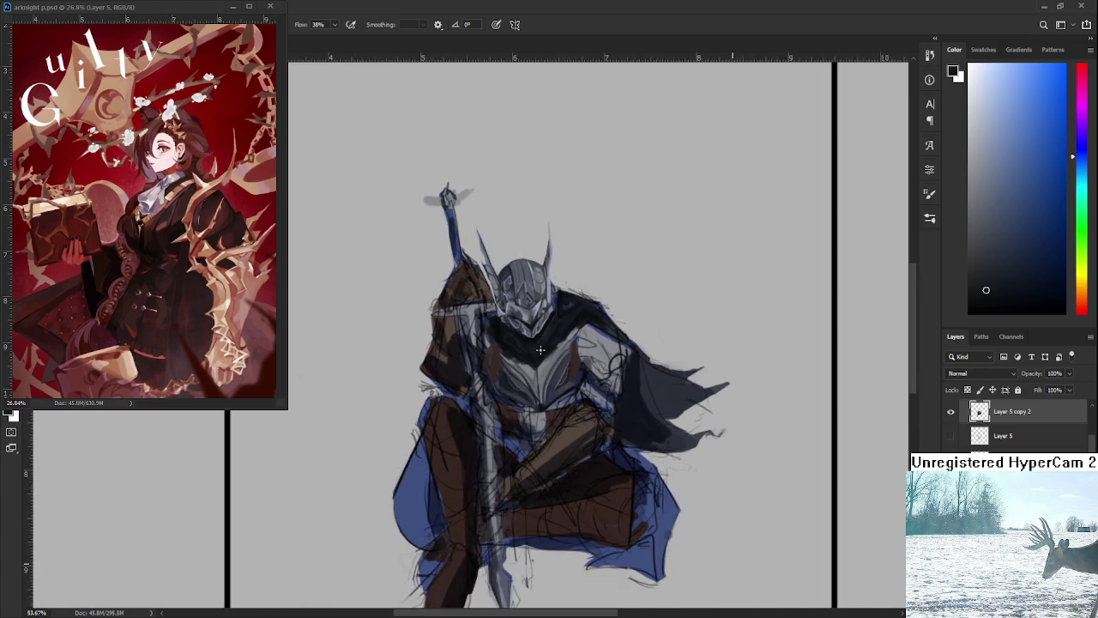
Paint dark shading across the chest just below the helmet
scroll(540, 343, "up", 4)
mouse_move(533, 389)
left_mouse_down()
mouse_move(538, 415)
mouse_move(547, 377)
left_mouse_up()
left_click(538, 414, "alt")
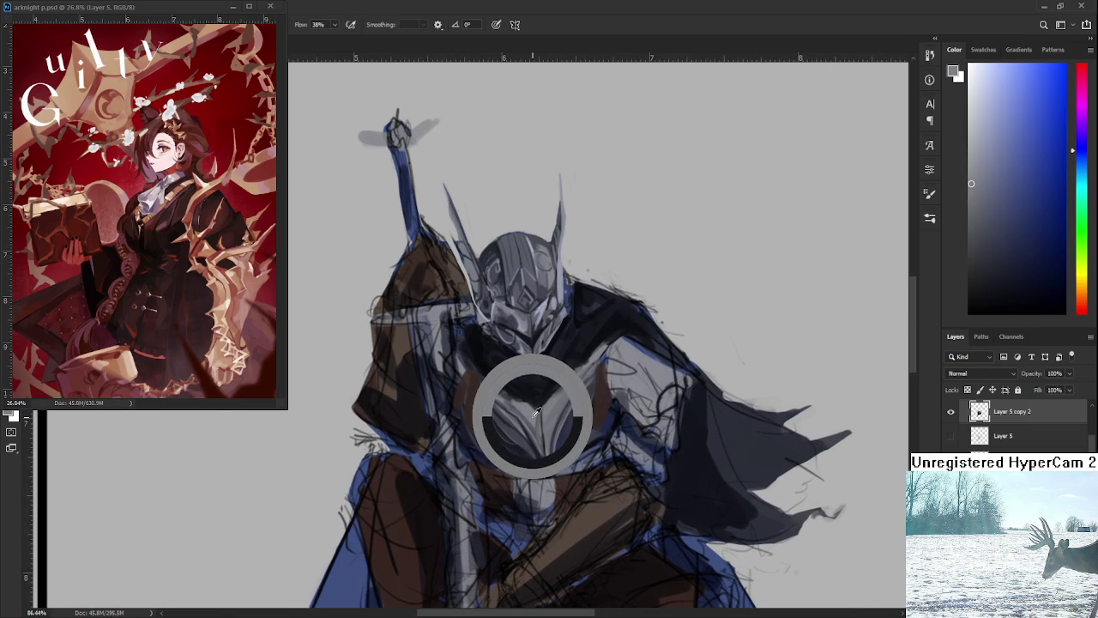
left_click_drag(498, 474, 566, 472)
Sample lighter grey-blue and darker chest shades to refine the plate shading
left_click(538, 407, "alt")
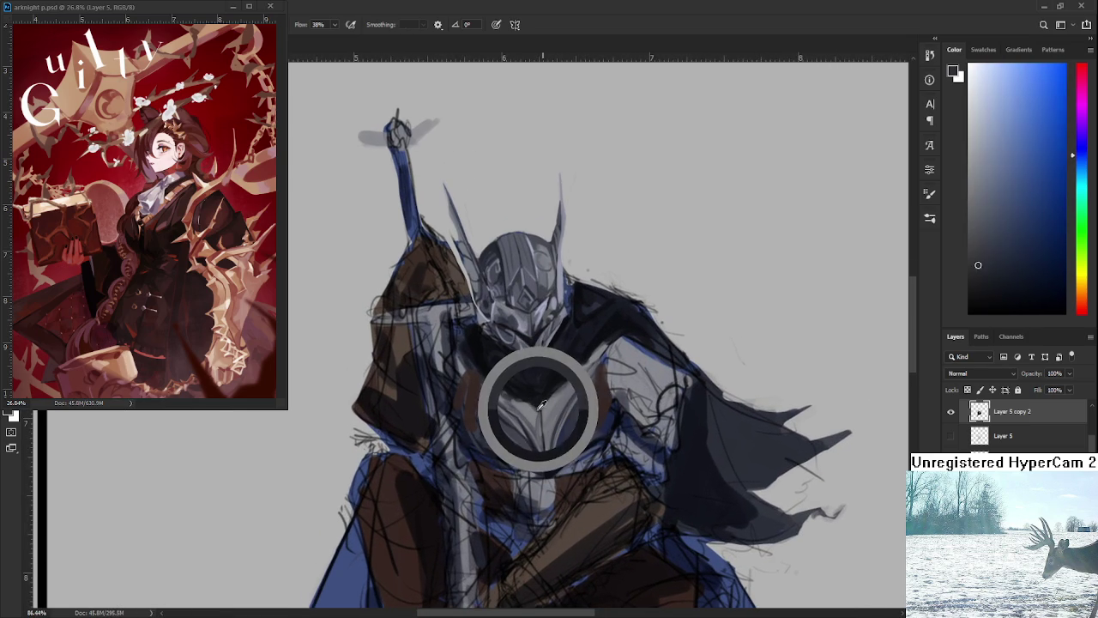
left_click(530, 395, "alt")
left_click(532, 394, "alt")
left_click_drag(532, 394, 539, 399)
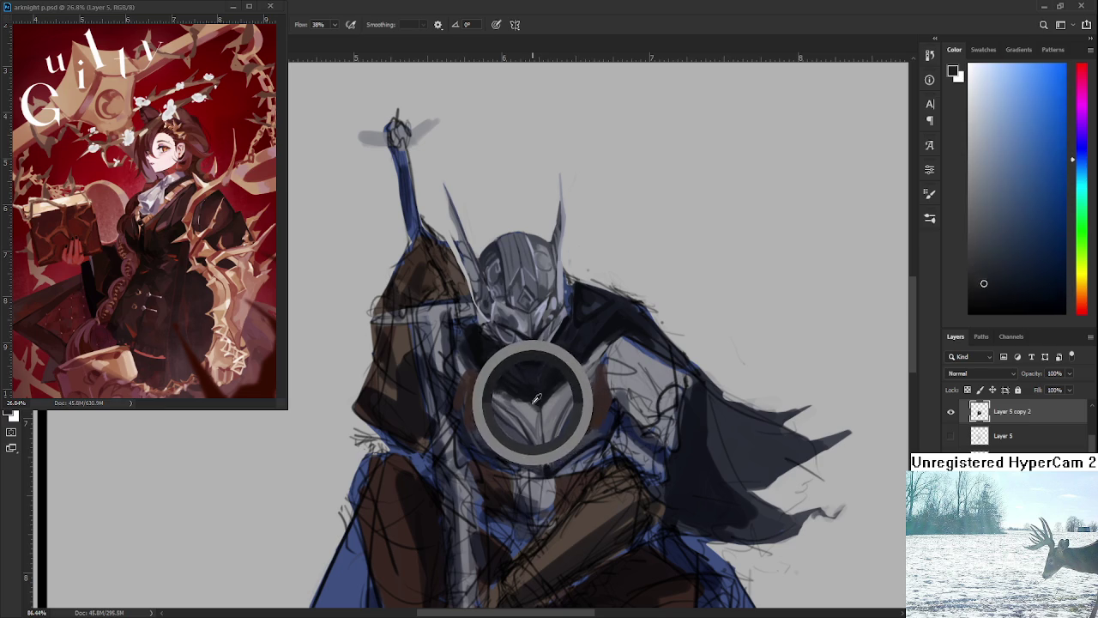
left_click_drag(539, 400, 551, 390)
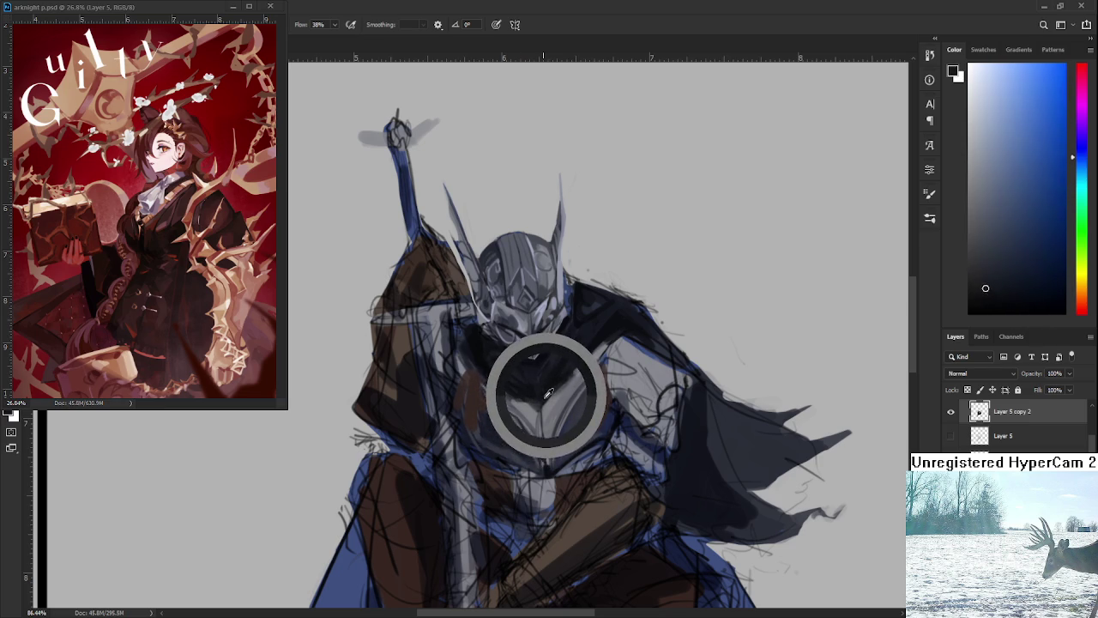
left_click_drag(551, 390, 533, 395)
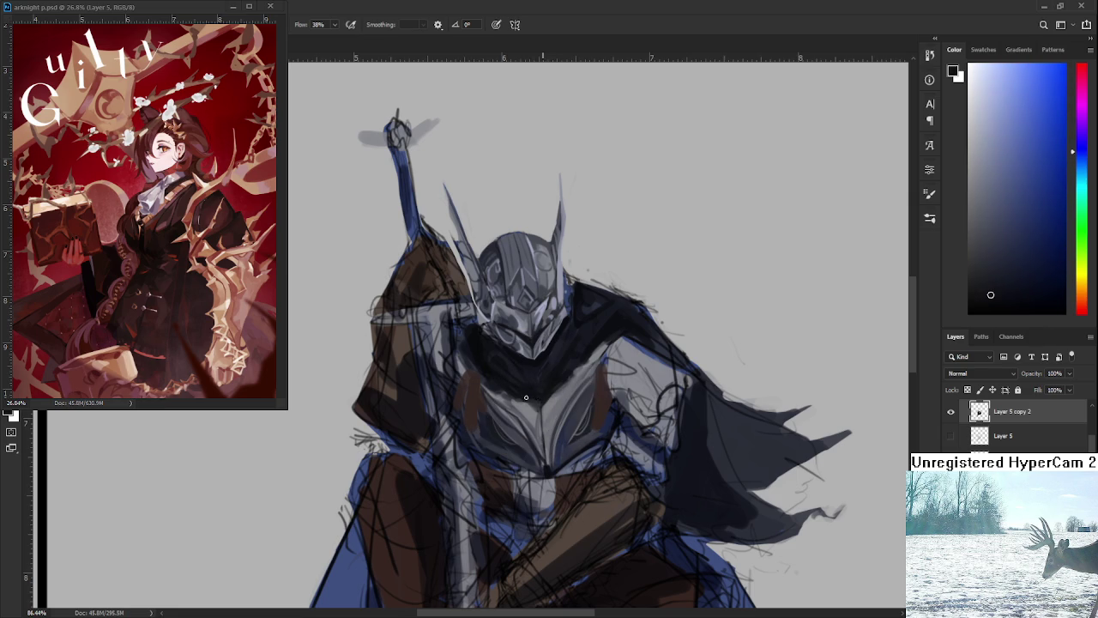
Shade the chest plate sides darker, switching between dark grey and black
left_click(544, 400, "alt")
left_click(534, 403, "alt")
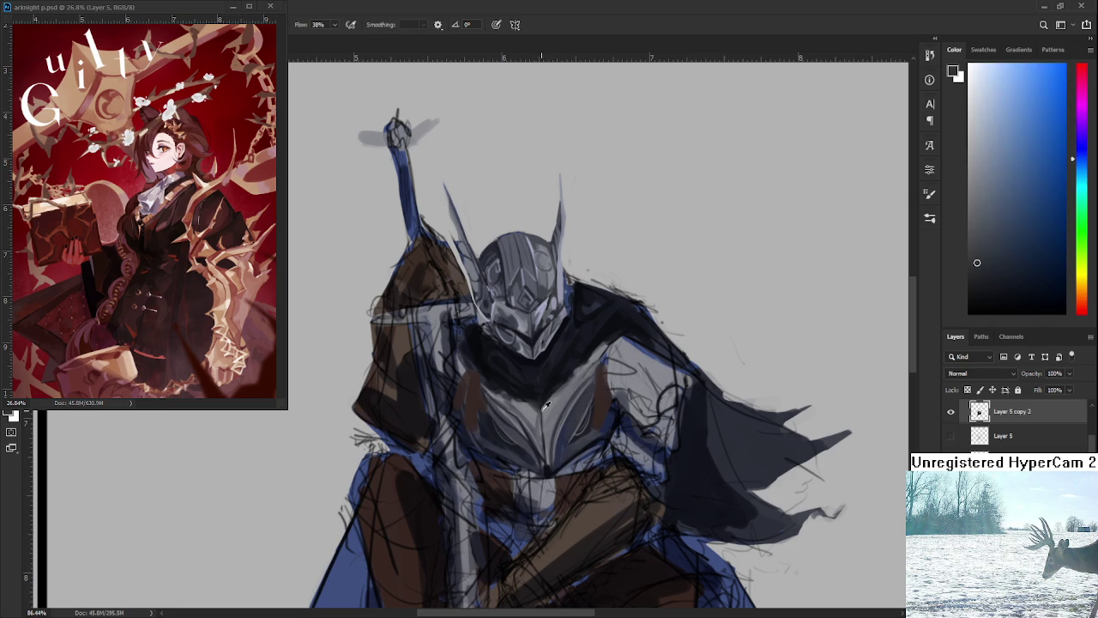
left_click(541, 405, "alt")
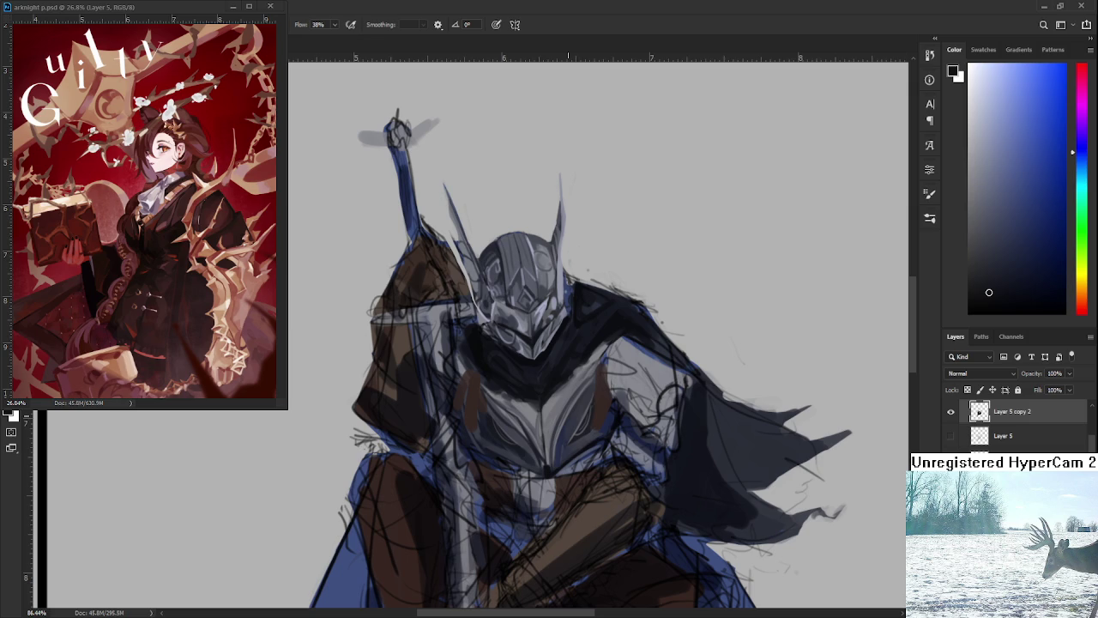
left_click(557, 389, "alt")
left_click(558, 387, "alt")
left_click(559, 387, "alt")
Zoom in on the chest and sample a mid grey-blue near the right shoulder
scroll(626, 333, "down", 2)
scroll(625, 333, "down", 2)
scroll(626, 333, "down", 2)
scroll(638, 319, "up", 5)
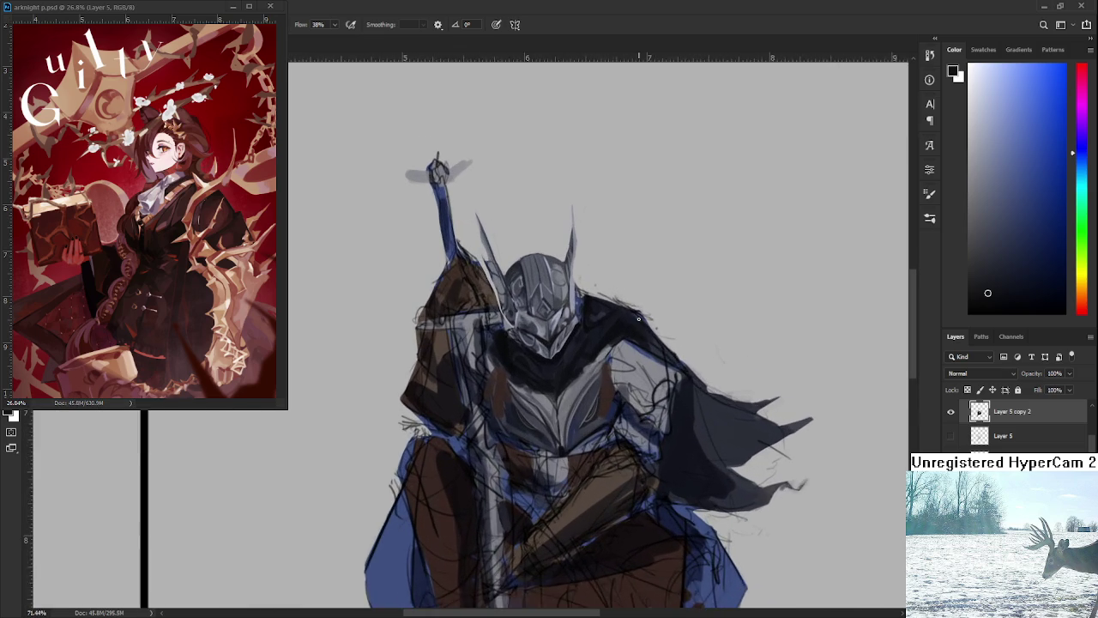
scroll(639, 319, "up", 1)
scroll(612, 349, "up", 2)
scroll(600, 356, "up", 2)
scroll(576, 371, "down", 1)
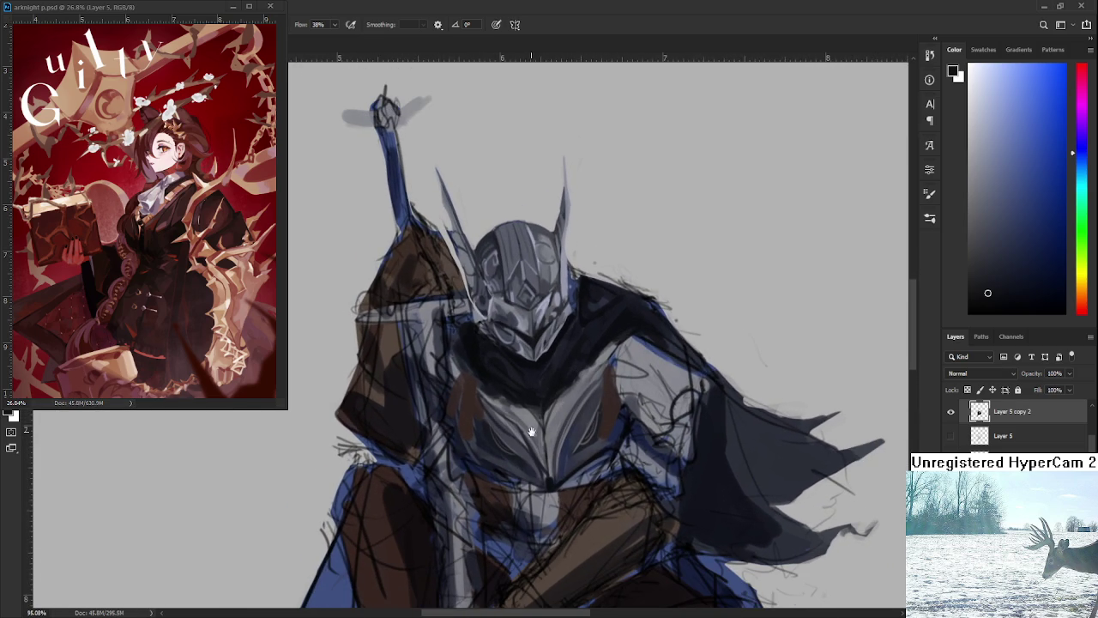
scroll(502, 397, "down", 1)
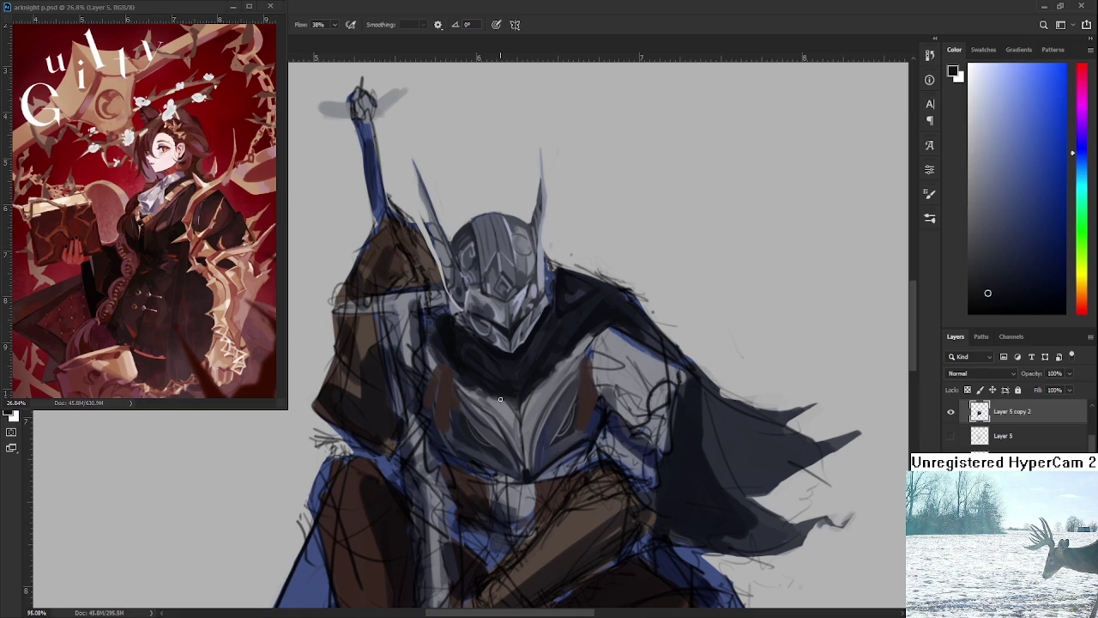
left_click(502, 399, "alt")
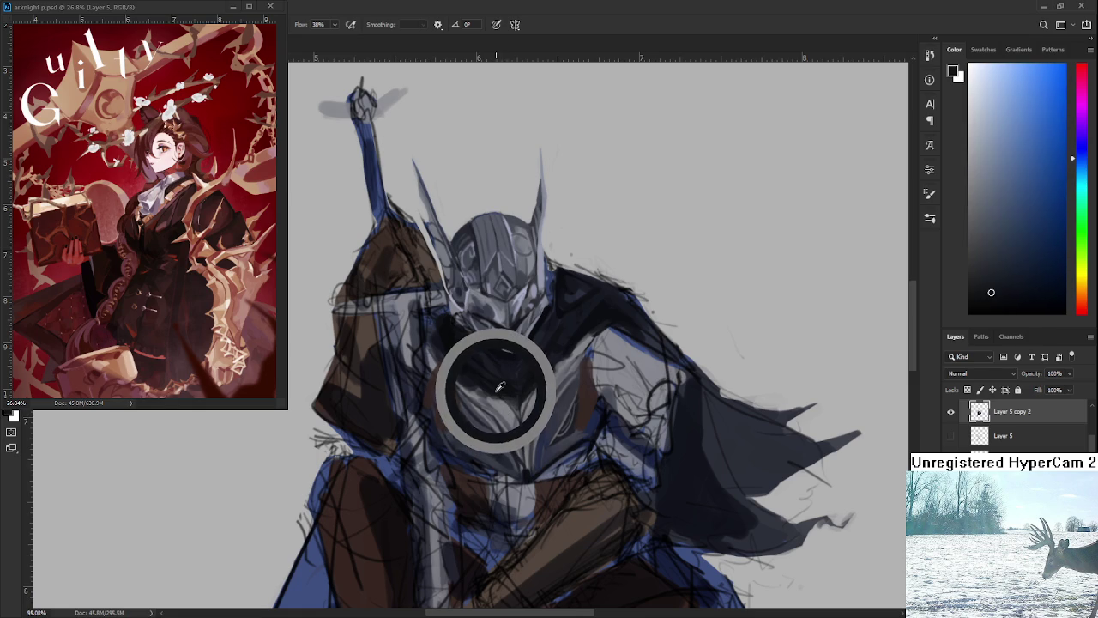
left_click(511, 396, "alt")
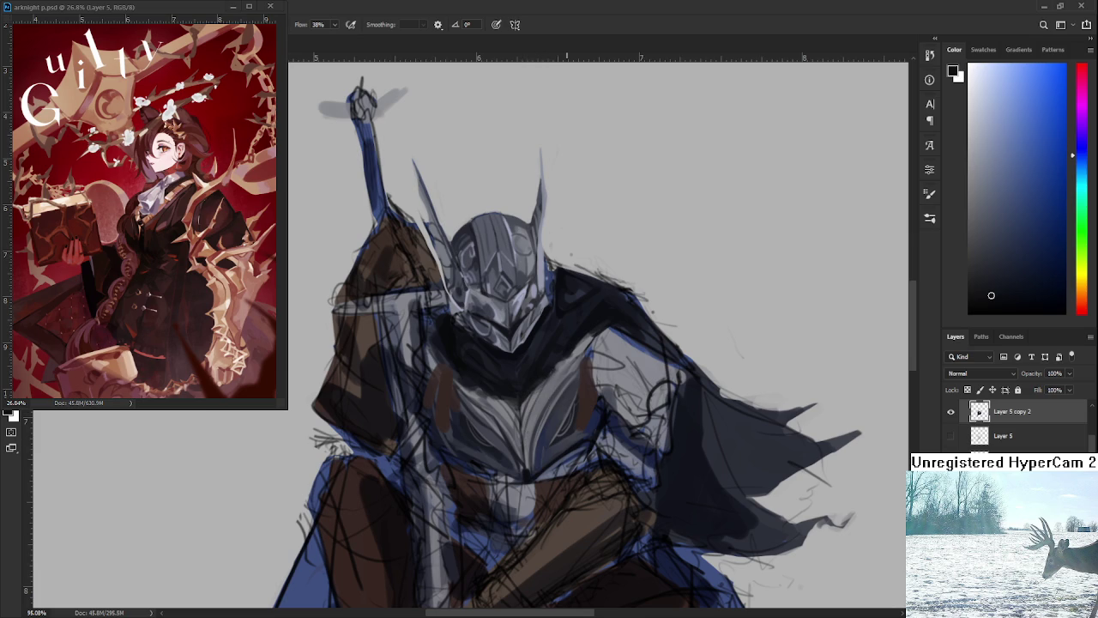
scroll(630, 352, "down", 1)
Paint near-white light strokes down the centre of the chest armour
scroll(630, 352, "up", 2)
left_click(630, 352, "alt")
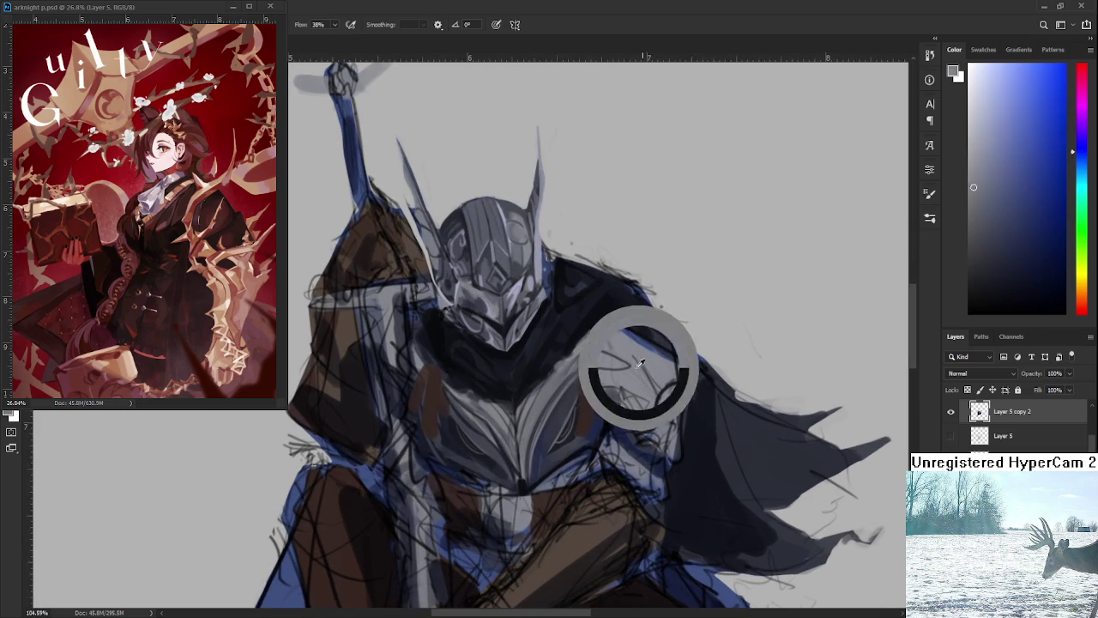
left_click_drag(988, 143, 970, 91)
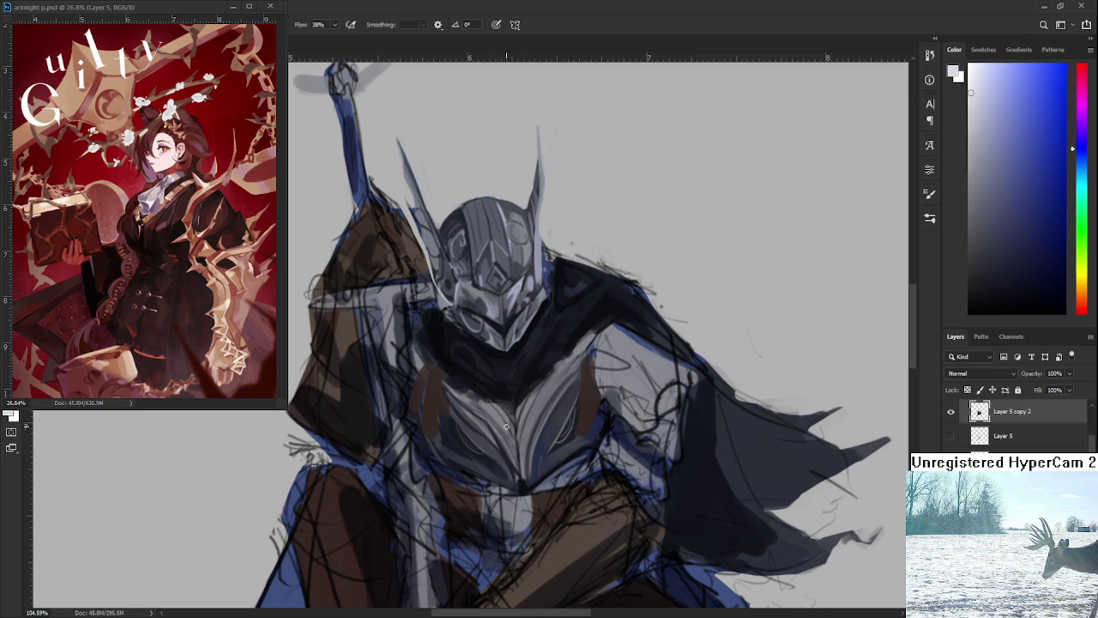
left_click_drag(517, 425, 520, 483)
left_click_drag(514, 422, 518, 466)
mouse_move(512, 426)
left_mouse_down()
mouse_move(516, 469)
mouse_move(505, 420)
left_mouse_up()
Resample mid, lighter and darker greys along the chest centre line
left_click(518, 448, "alt")
left_click(514, 448, "alt")
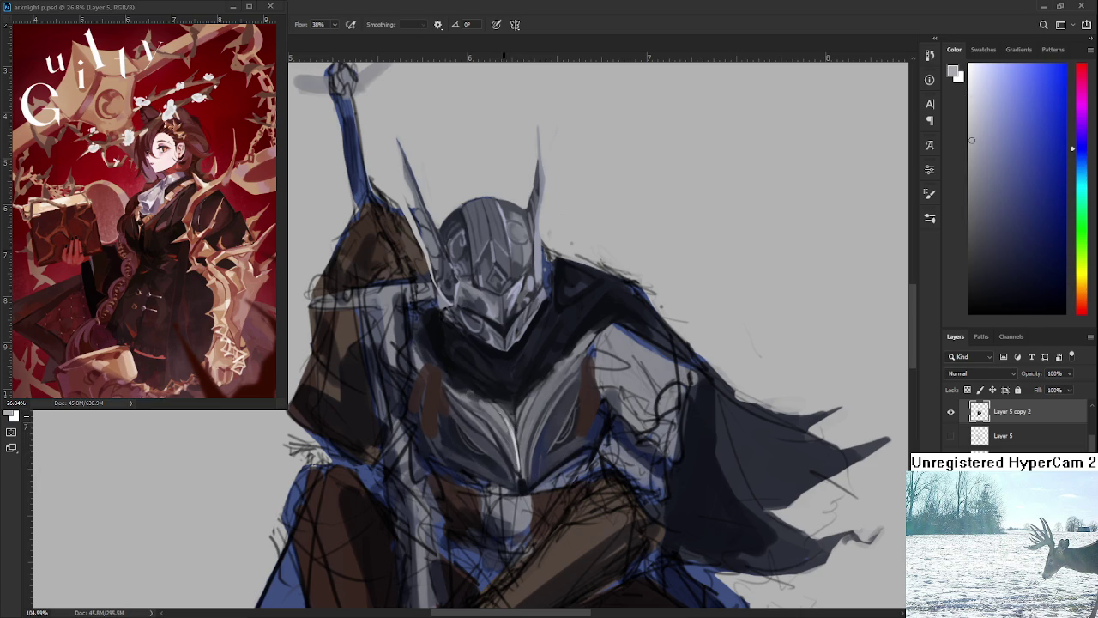
left_click(516, 434, "alt")
left_click_drag(517, 435, 517, 436)
left_click(516, 428, "alt")
left_click(516, 428, "alt")
left_click(524, 420, "alt")
left_click(526, 418, "alt")
Add darker grey shading beside the central ridge, ending on a mid grey
left_click_drag(526, 417, 526, 420)
left_click(528, 409, "alt")
scroll(537, 428, "down", 3)
scroll(537, 428, "down", 3)
scroll(537, 428, "up", 3)
scroll(537, 428, "up", 3)
scroll(537, 428, "up", 1)
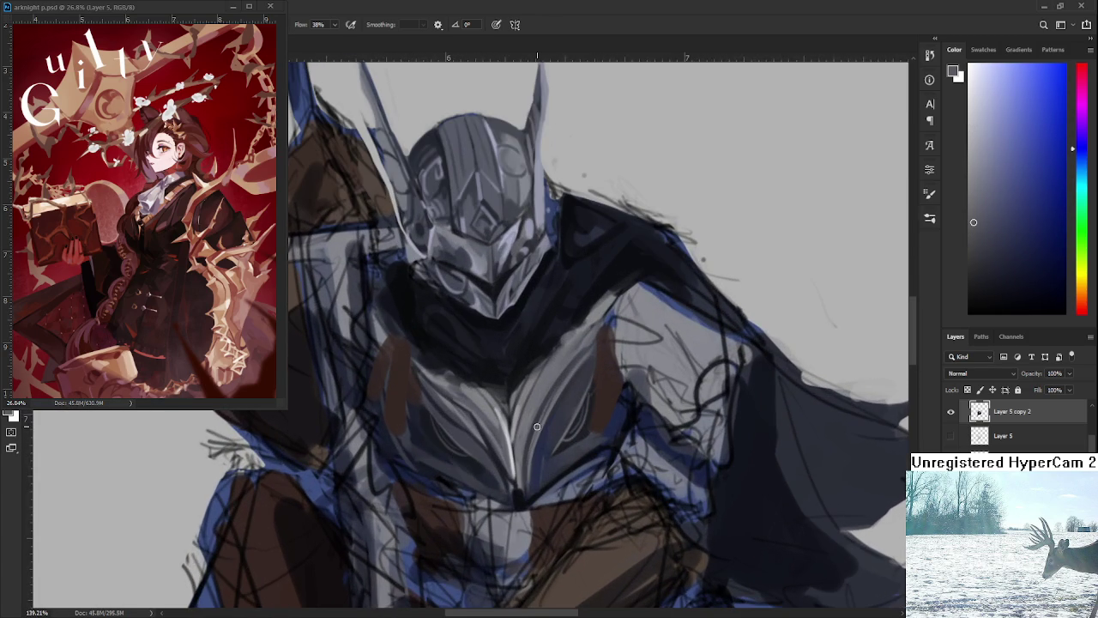
mouse_move(525, 472)
left_mouse_down()
mouse_move(588, 413)
mouse_move(583, 433)
left_mouse_up()
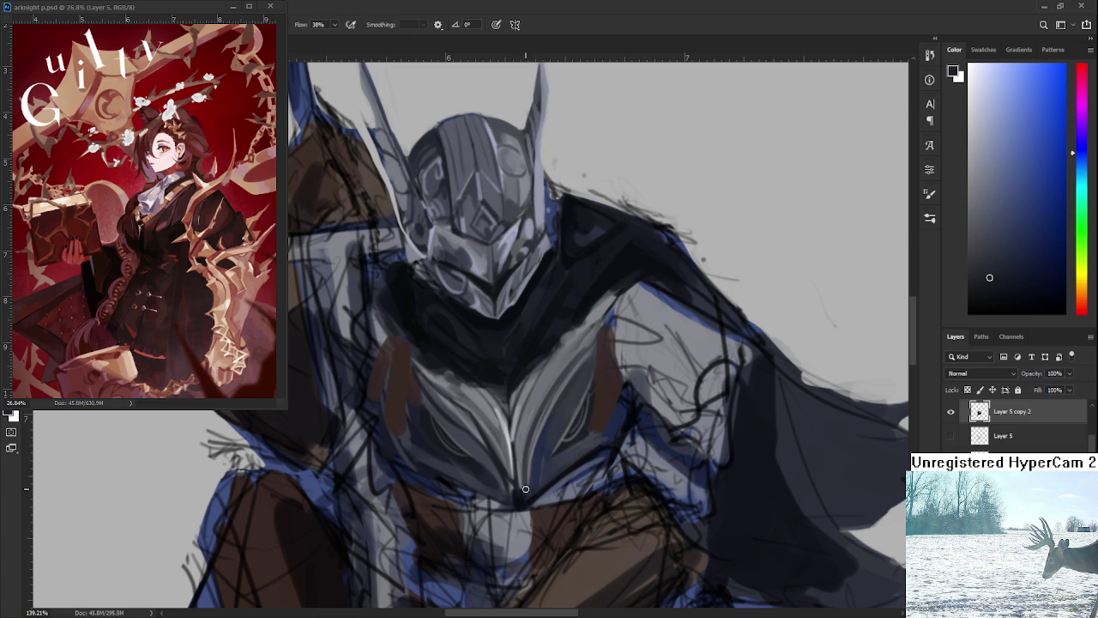
left_click(530, 435, "alt")
Sample a new chest colour and zoom to frame the chest plate
left_click(527, 428, "alt")
scroll(560, 369, "down", 2)
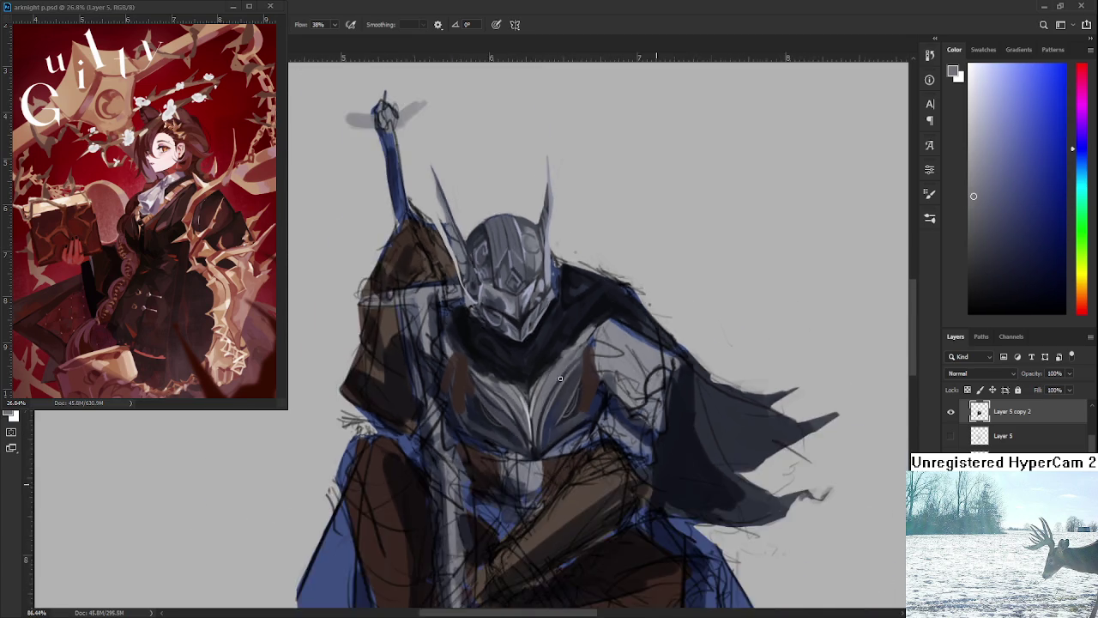
scroll(570, 360, "down", 1)
scroll(583, 352, "down", 1)
scroll(583, 352, "up", 1)
scroll(571, 360, "up", 1)
scroll(558, 369, "up", 1)
Recentre the knight and sample near-black, chest grey and helmet colours
left_click_drag(556, 439, 551, 412)
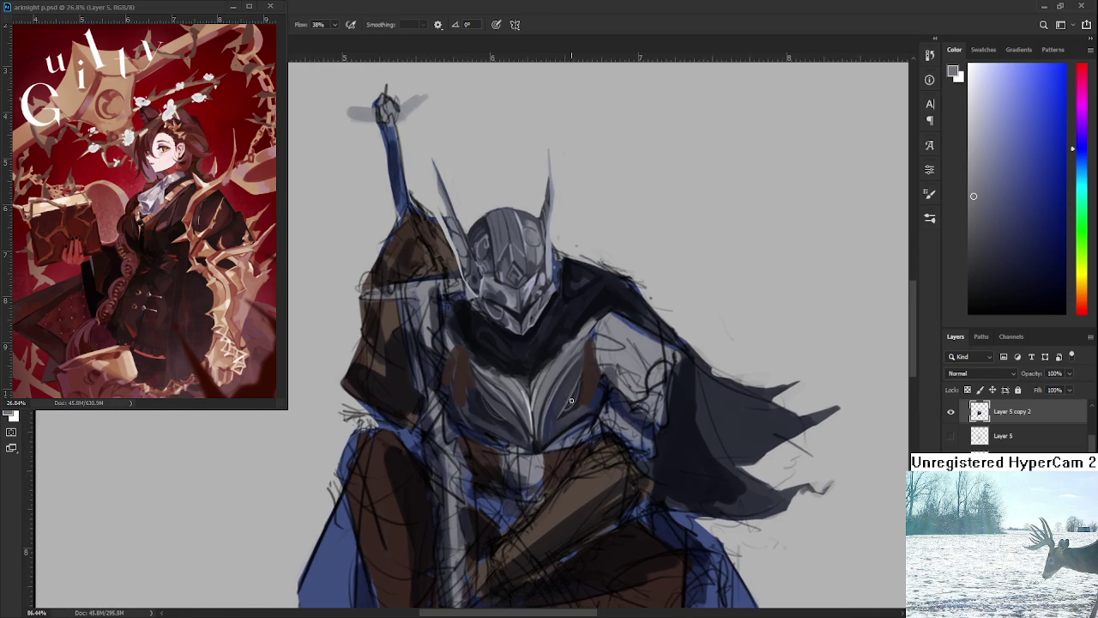
left_click(522, 449, "alt")
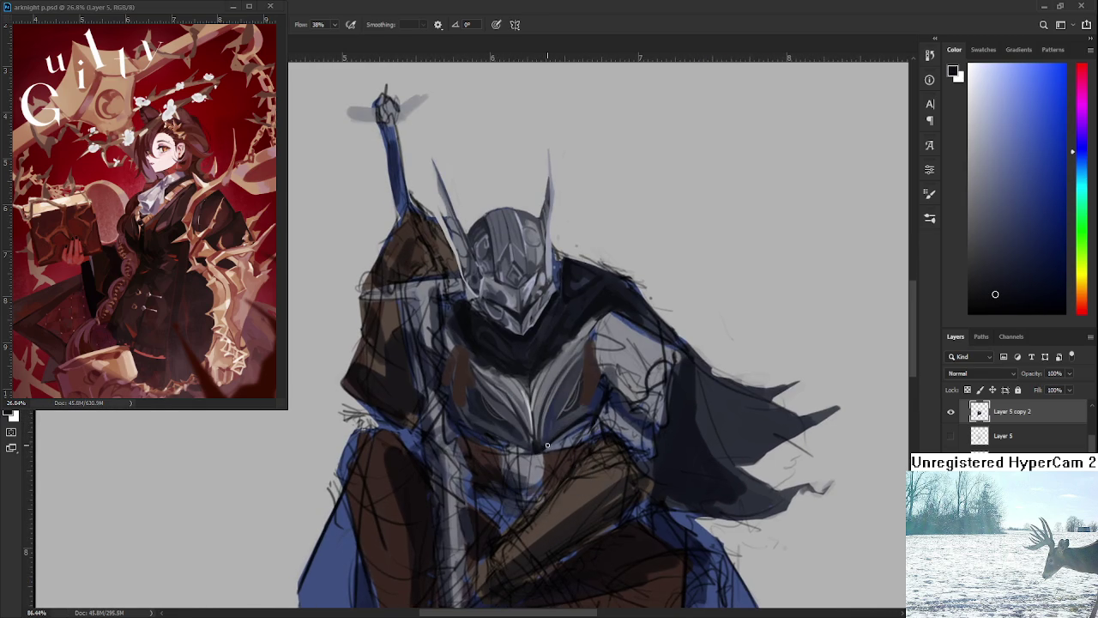
left_click_drag(589, 413, 553, 442)
left_click(542, 431, "alt")
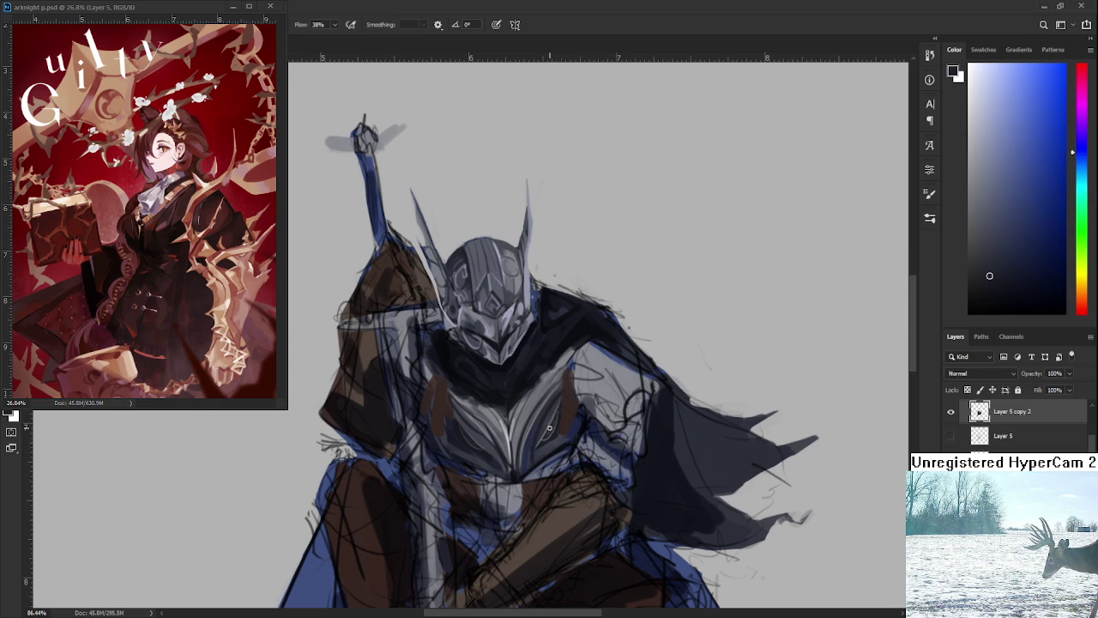
left_click(532, 410, "alt")
left_click(515, 307, "alt")
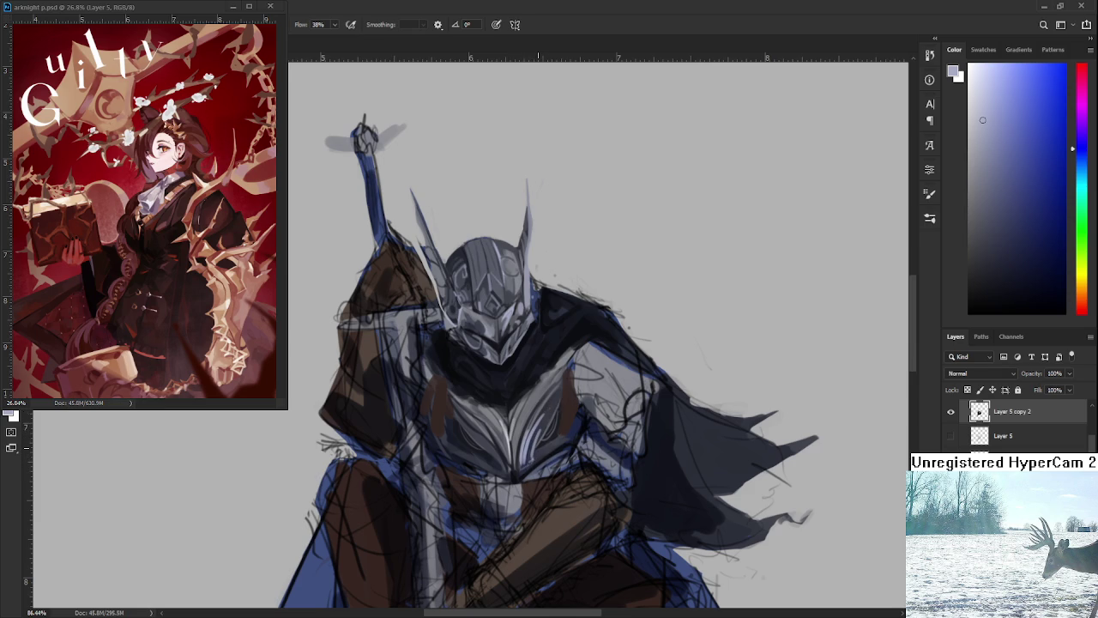
Paint pale highlight streaks and darker seams across the curved chest-plate sections
scroll(538, 429, "down", 3)
scroll(549, 430, "up", 3)
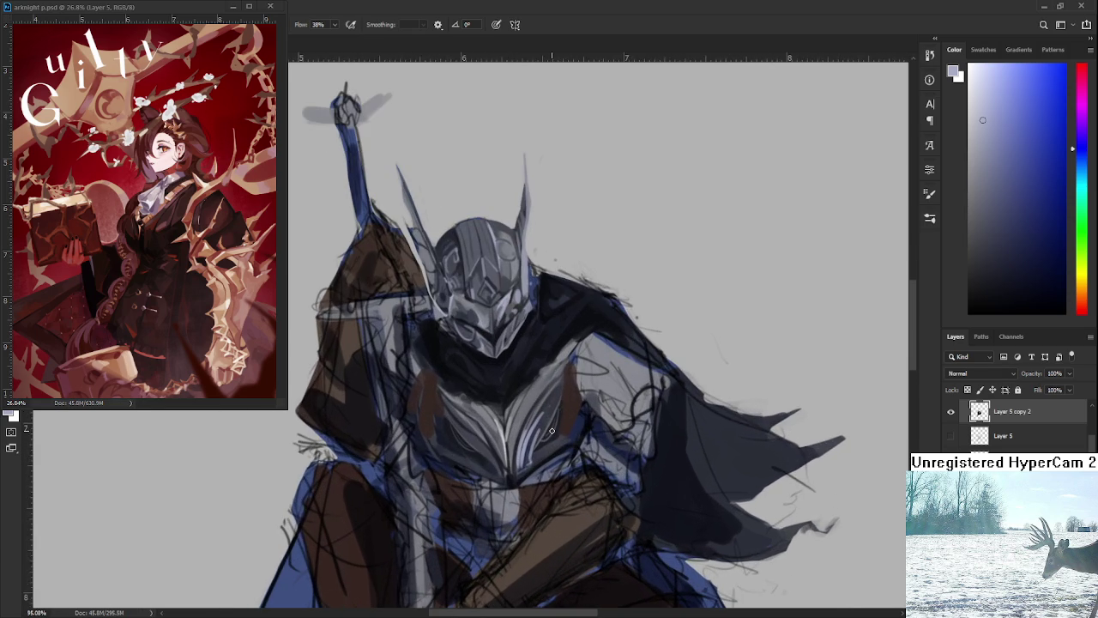
left_click_drag(442, 433, 477, 435)
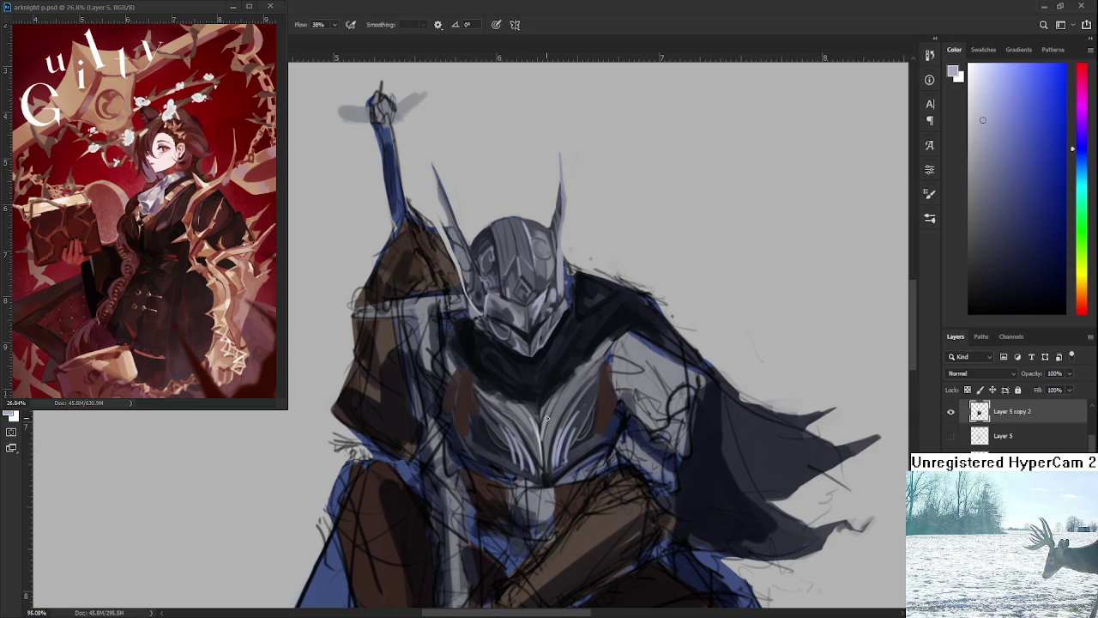
left_click(519, 418, "alt")
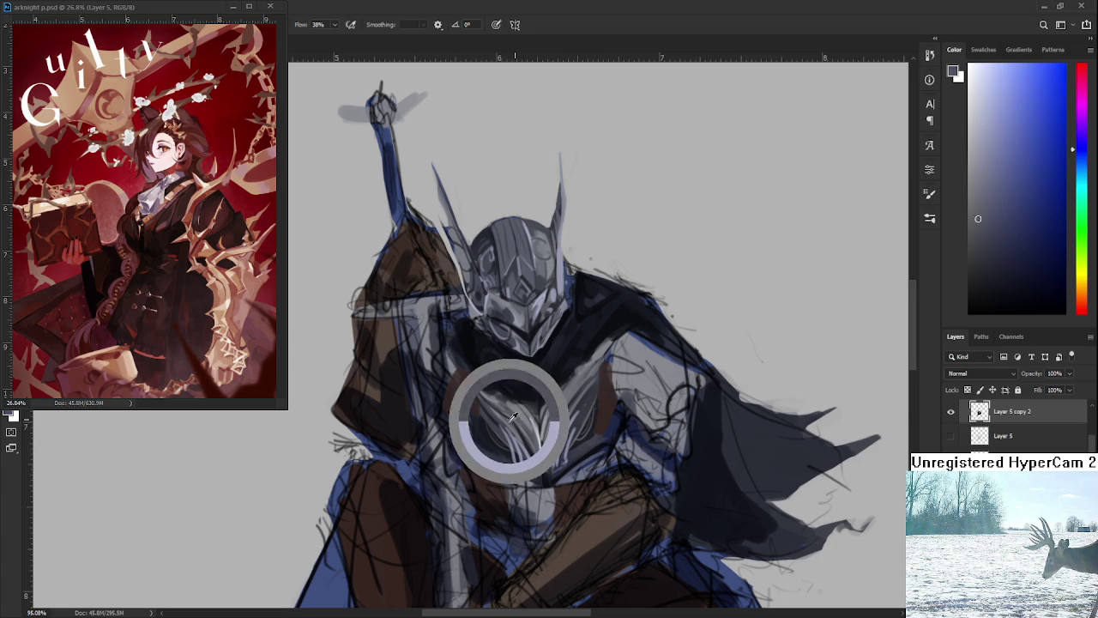
left_click_drag(502, 410, 507, 423)
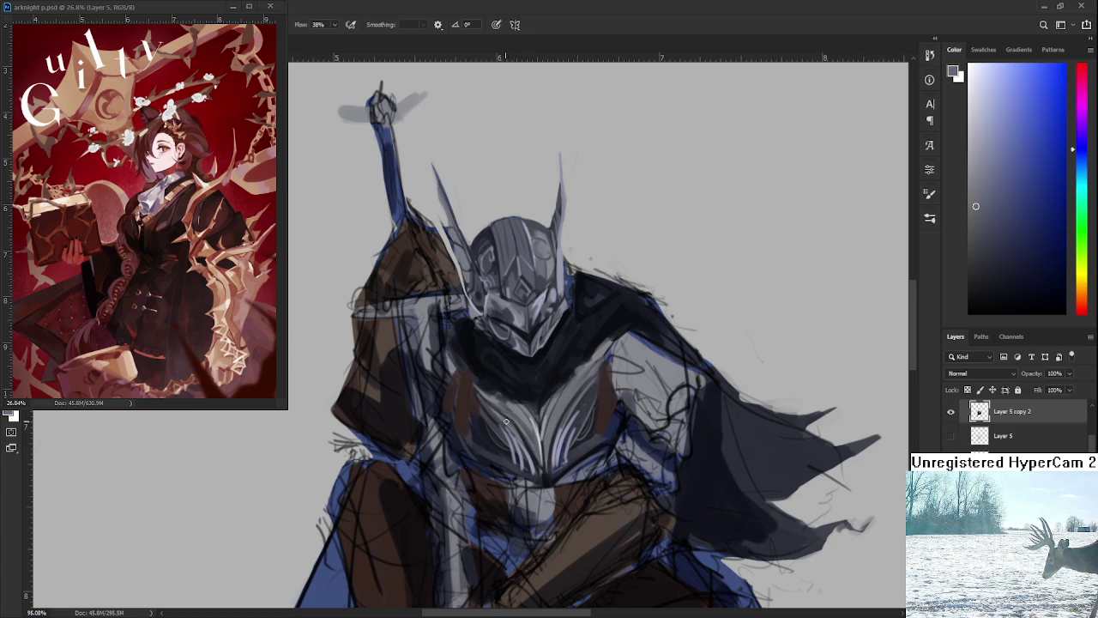
left_click(505, 415, "alt")
left_click(506, 422, "alt")
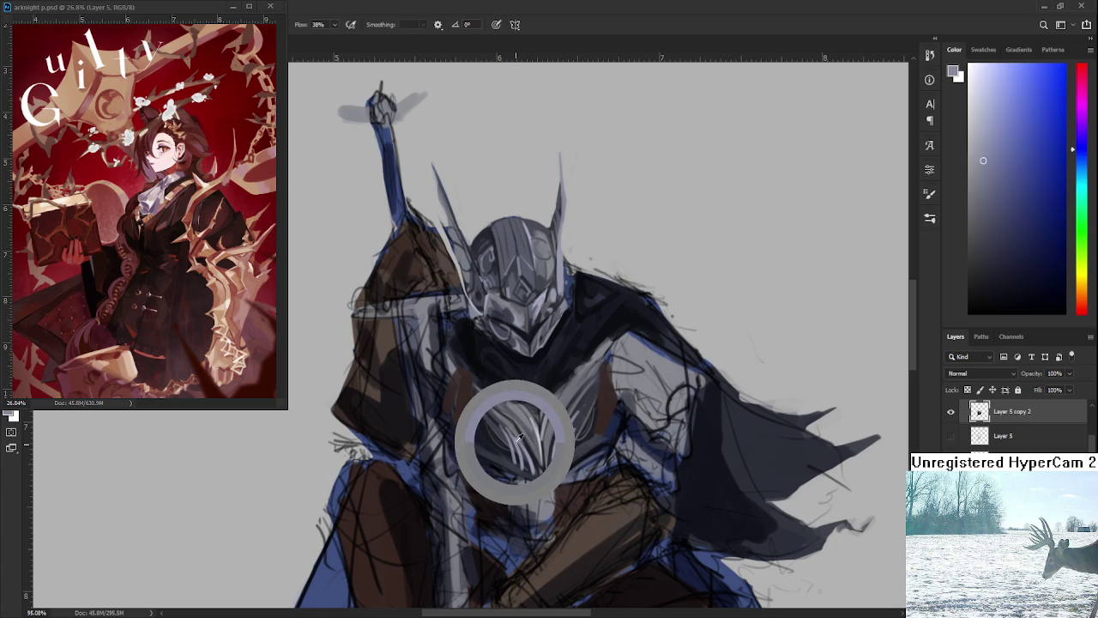
left_click(516, 421, "alt")
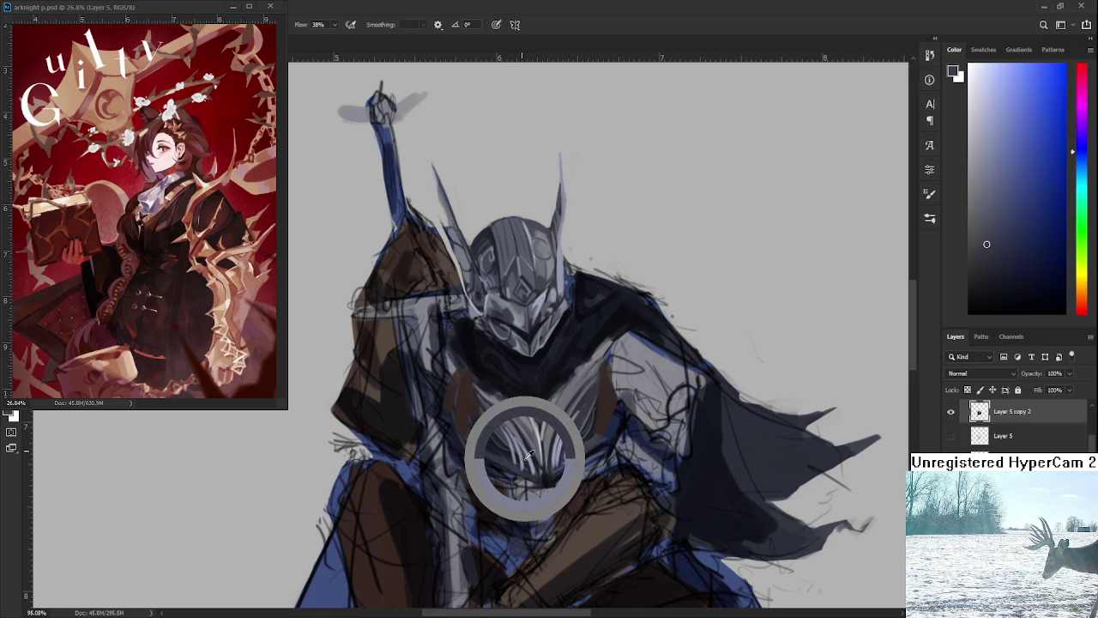
left_click_drag(516, 420, 520, 444)
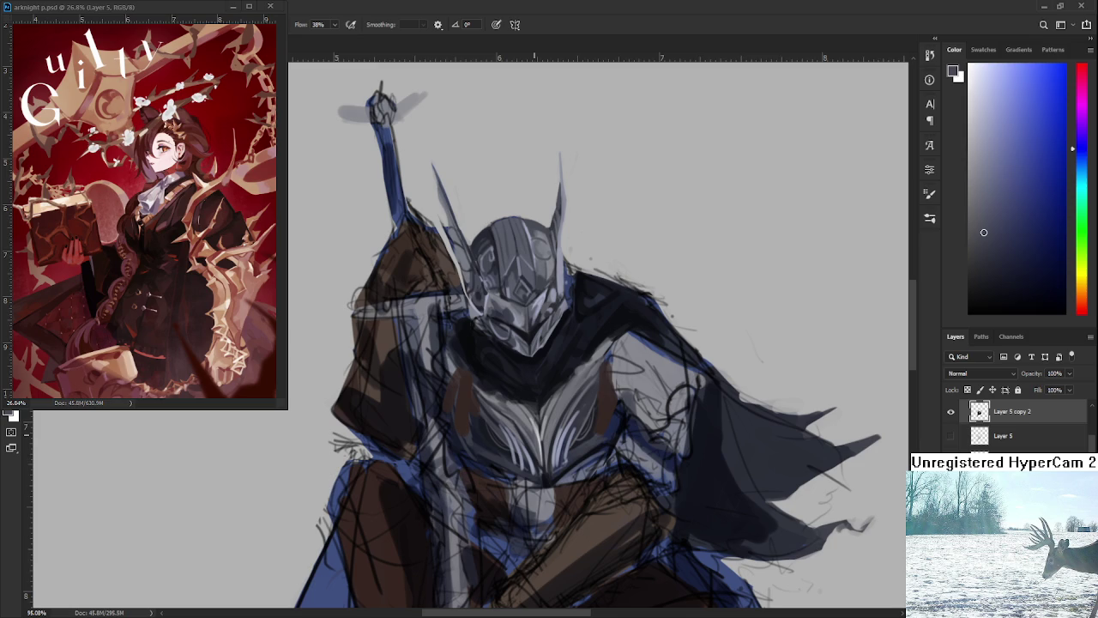
Zoom around the chest and sample a chest colour to paint with
scroll(562, 392, "down", 1)
scroll(562, 391, "down", 1)
scroll(561, 391, "up", 1)
scroll(562, 392, "up", 2)
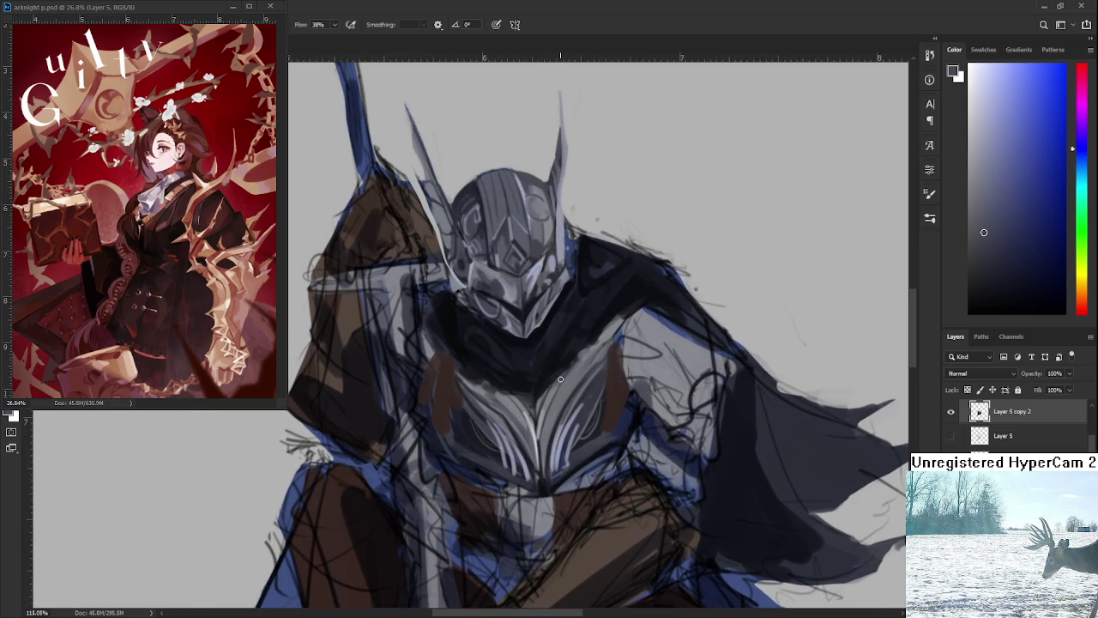
left_click_drag(449, 439, 457, 458)
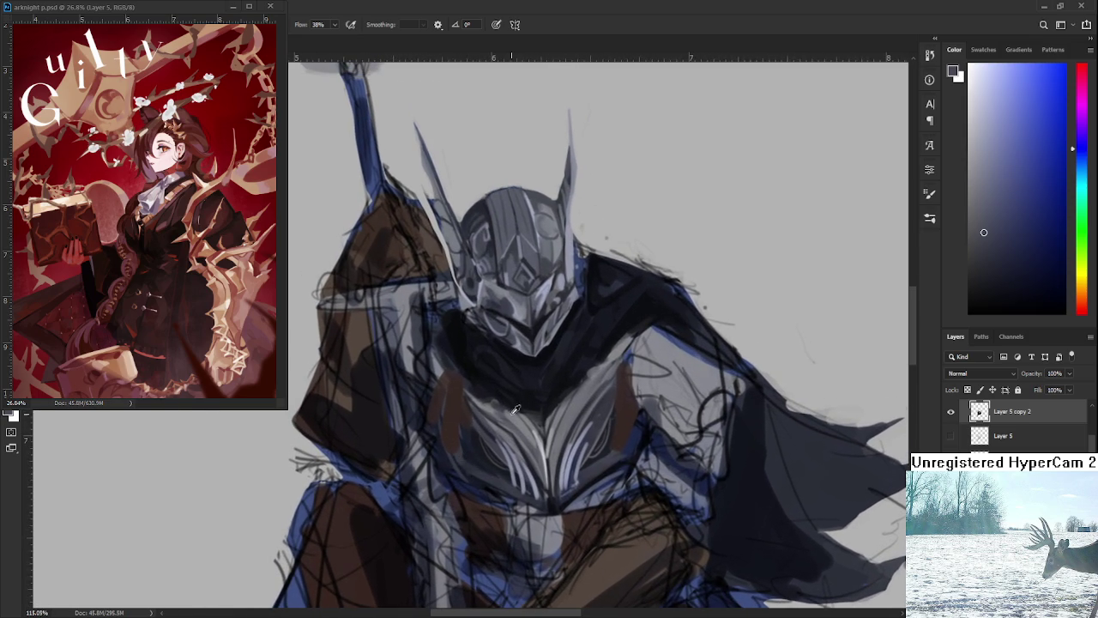
left_click(494, 391, "alt")
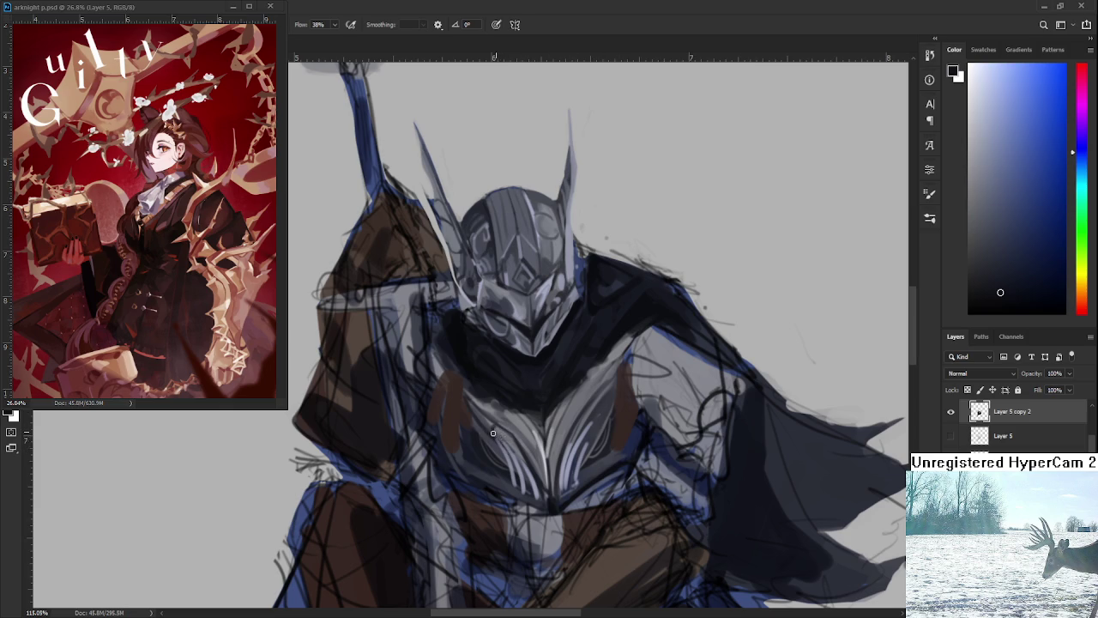
Paint crisp ridge highlights using light grey-blue and light grey sampled from the chest
left_click(599, 376, "alt")
left_click(591, 386, "alt")
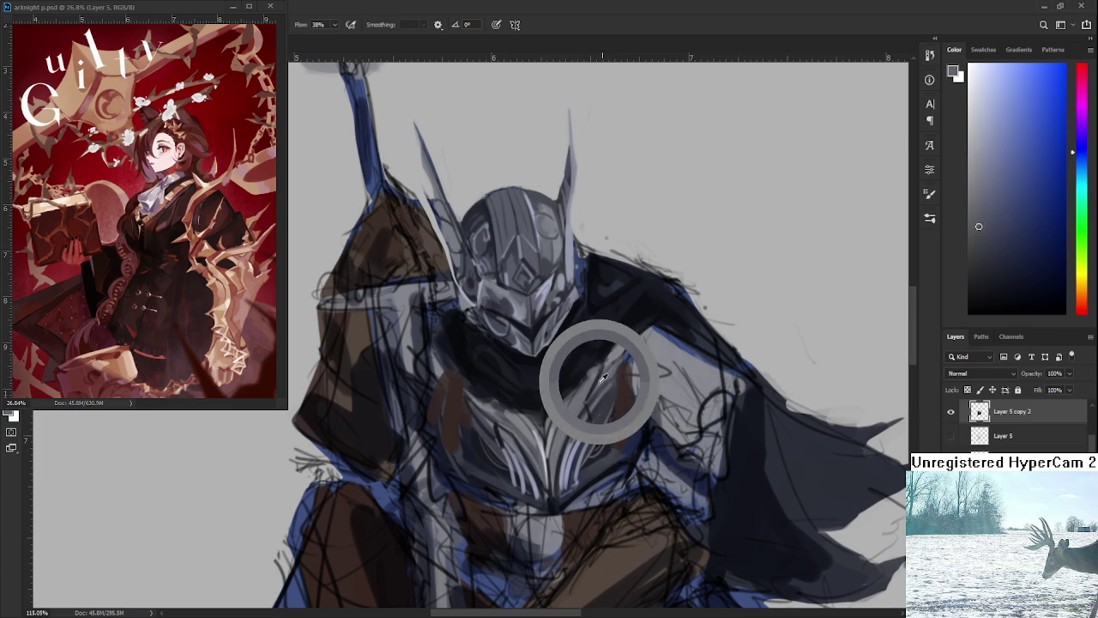
left_click(496, 425, "alt")
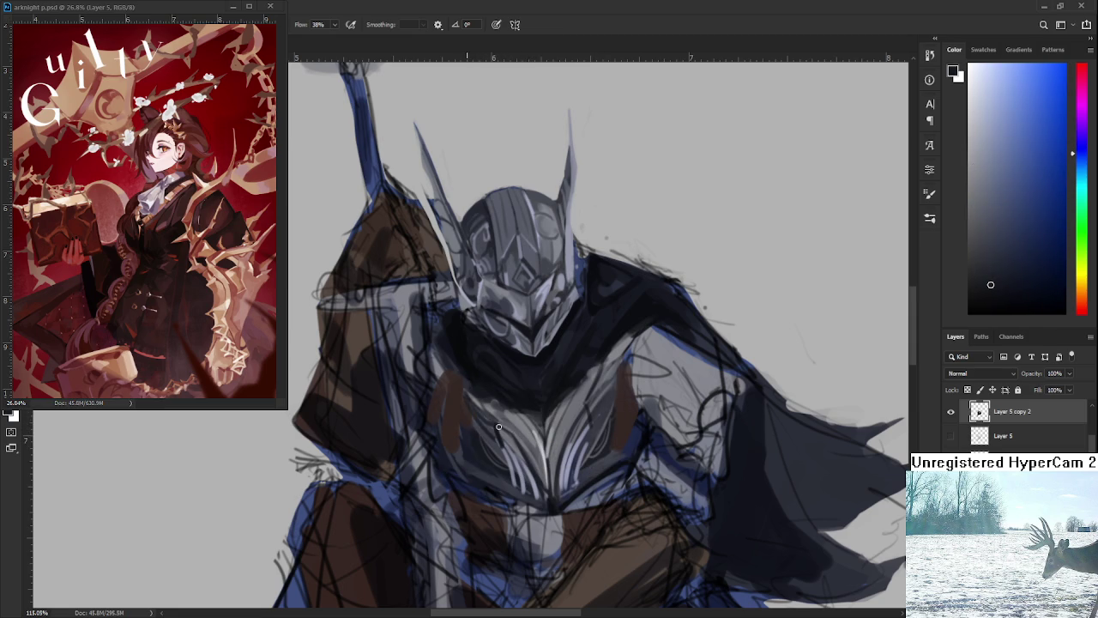
left_click(540, 435, "alt")
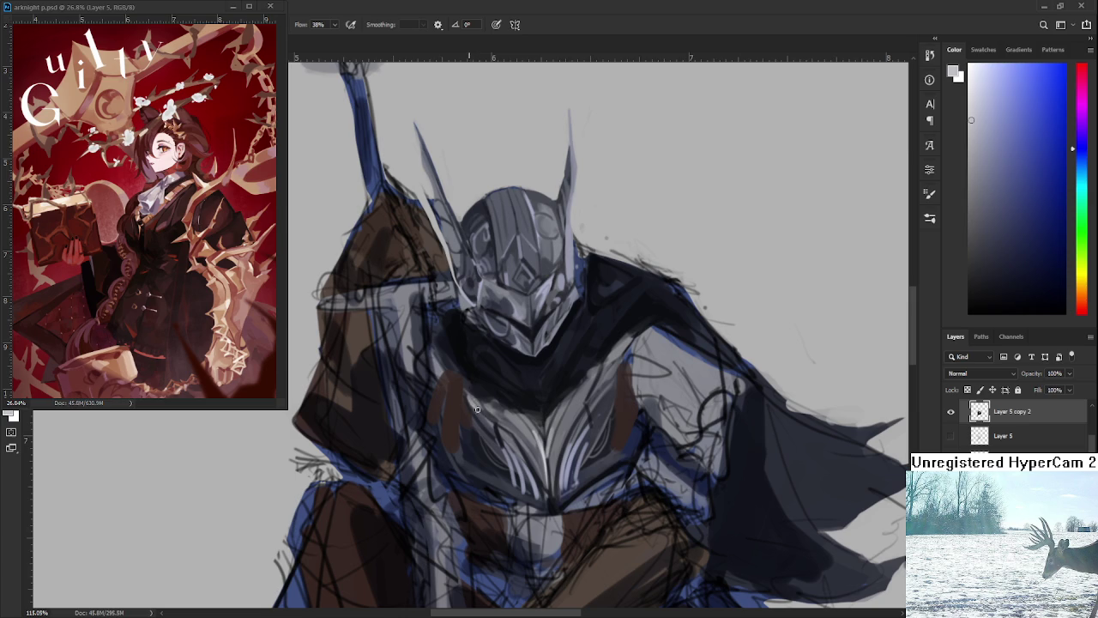
left_click(592, 383, "alt")
Deepen the shadows between ridges and darken the plate's curved lower rim
scroll(592, 382, "down", 3)
scroll(592, 383, "down", 3)
scroll(592, 383, "up", 3)
scroll(590, 382, "up", 3)
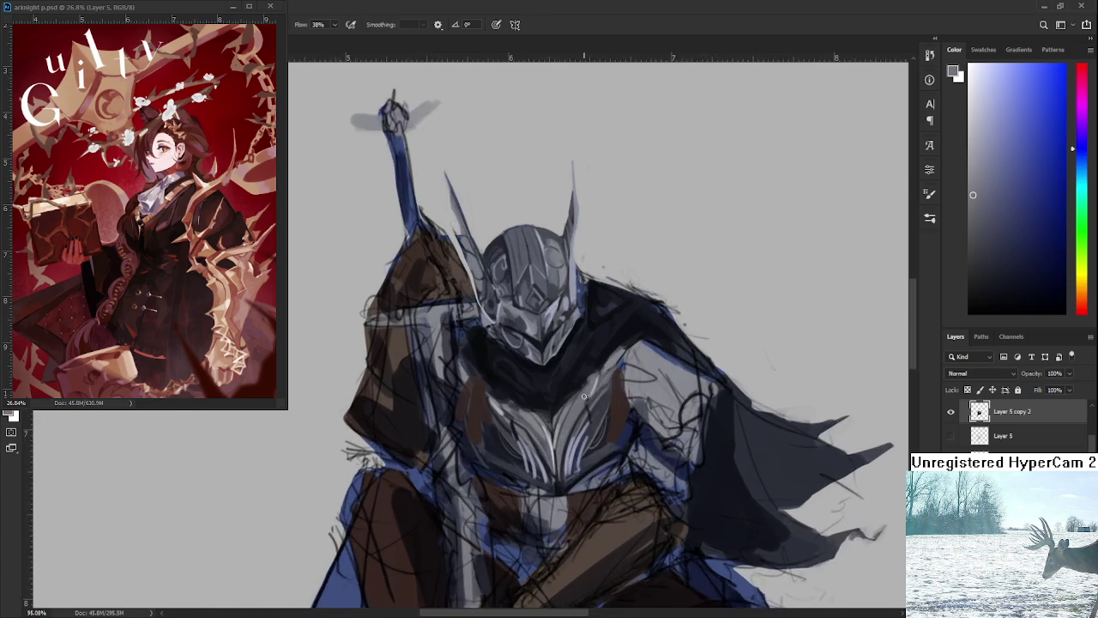
scroll(591, 382, "up", 1)
left_click_drag(584, 411, 577, 325)
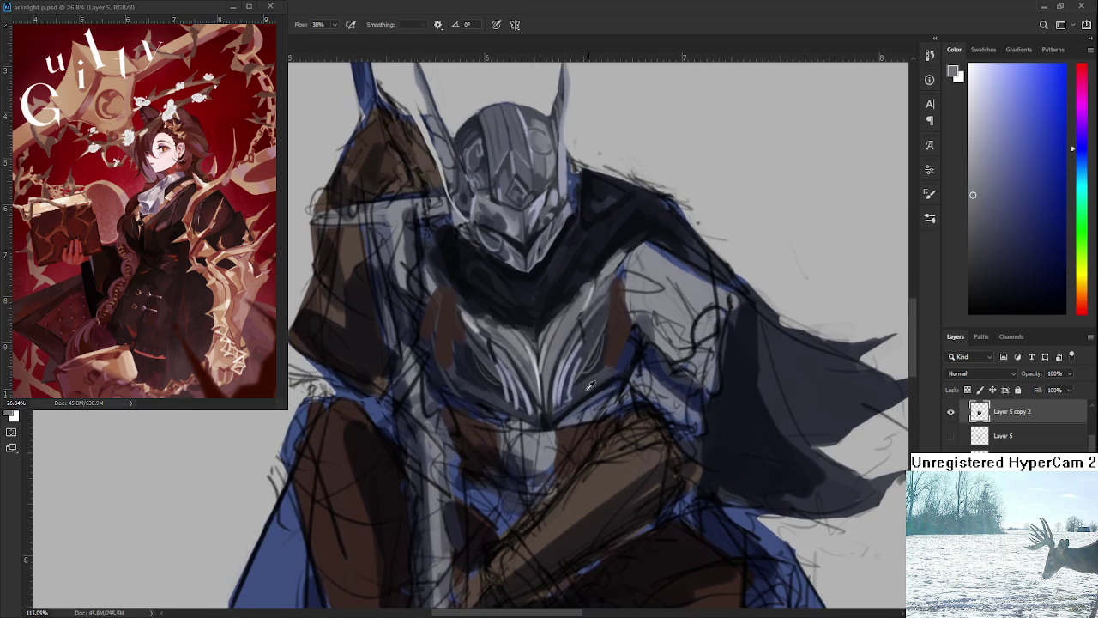
left_click(542, 420, "alt")
left_click_drag(542, 420, 539, 424)
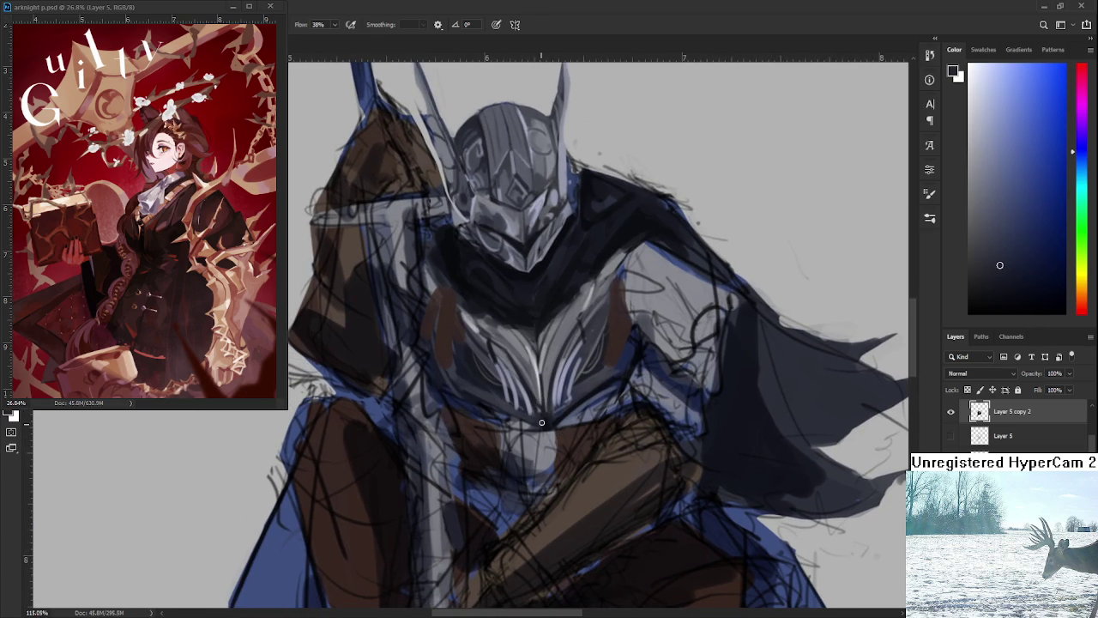
left_click(529, 416, "alt")
left_click(544, 417, "alt")
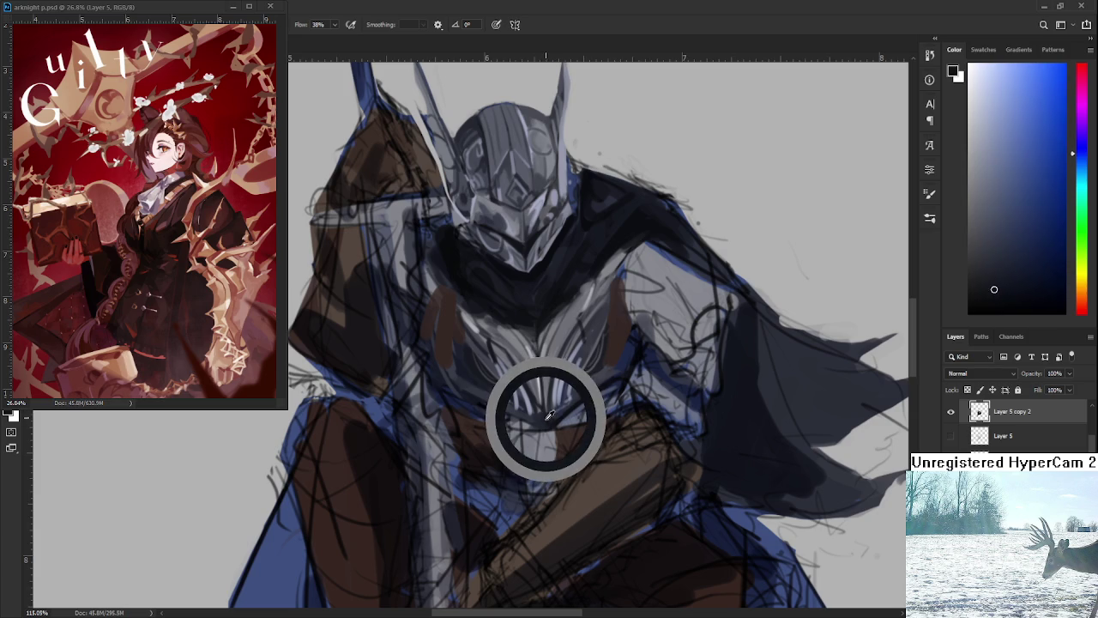